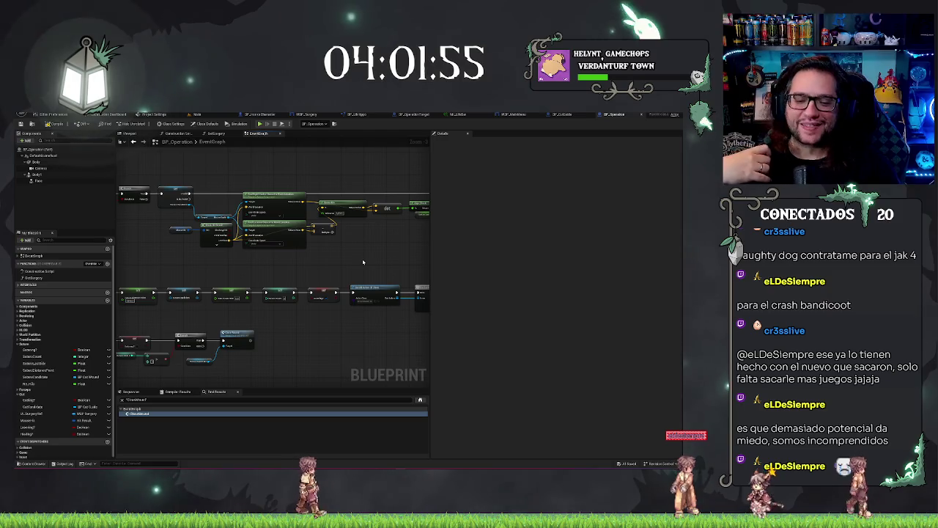
- Look over the event graph, dismiss a node search, and select the upper world-location lookup node
scroll(386, 265, up, 1)
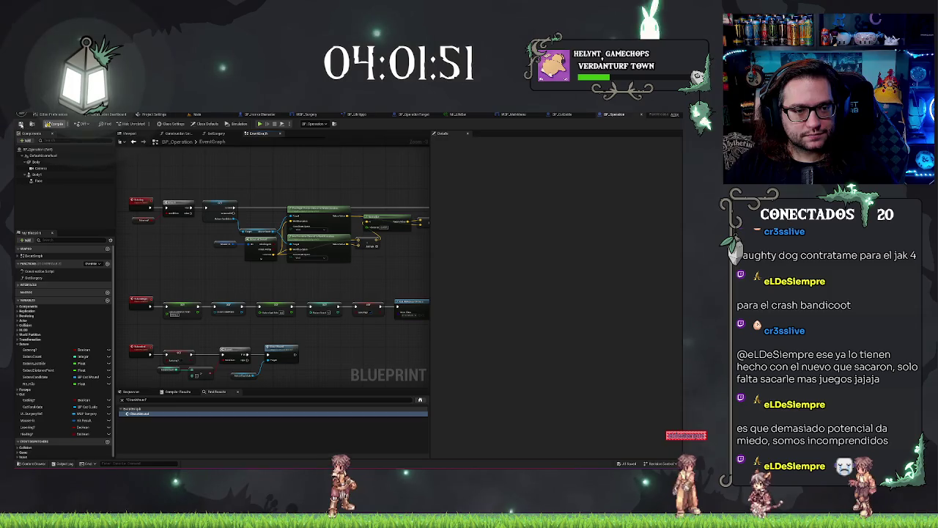
mouse_move(376, 187)
mouse_down()
mouse_move(283, 178)
mouse_move(321, 194)
mouse_move(376, 131)
mouse_up()
mouse_move(369, 219)
mouse_down()
mouse_move(335, 272)
mouse_move(362, 276)
mouse_move(349, 211)
mouse_up()
scroll(358, 374, up, 3)
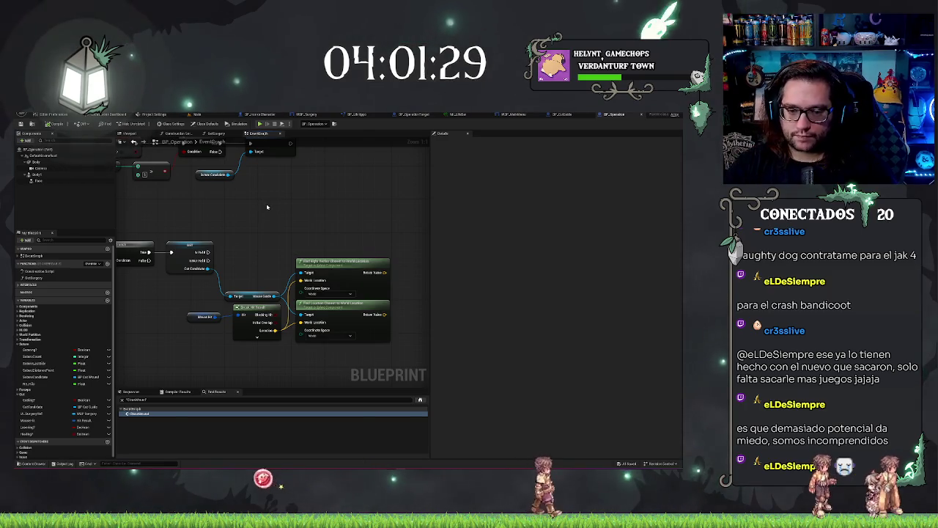
mouse_move(279, 312)
mouse_down()
mouse_move(277, 295)
mouse_move(301, 343)
mouse_up()
text(sha)
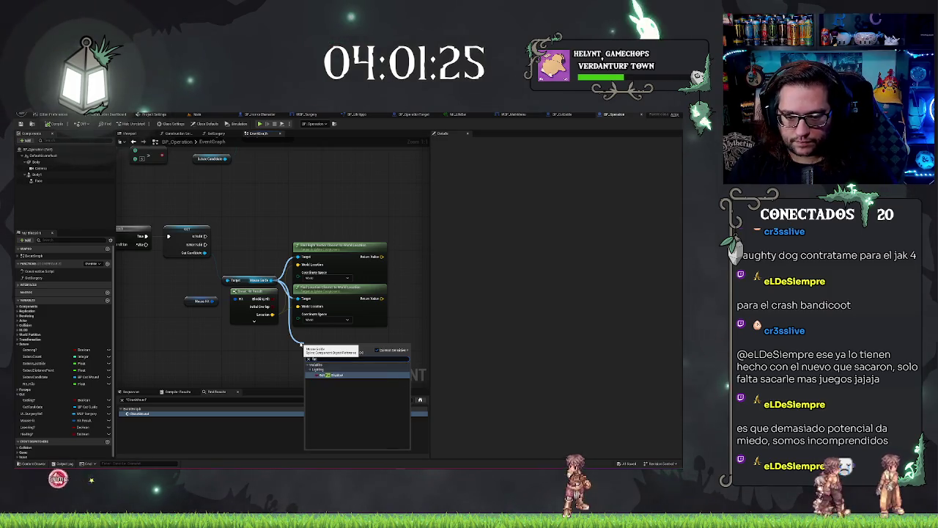
key(Escape)
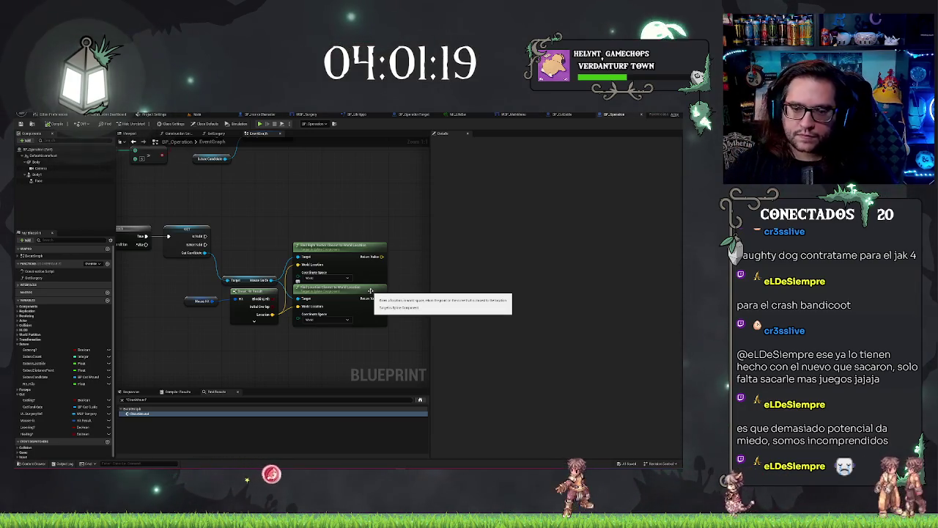
click(346, 252)
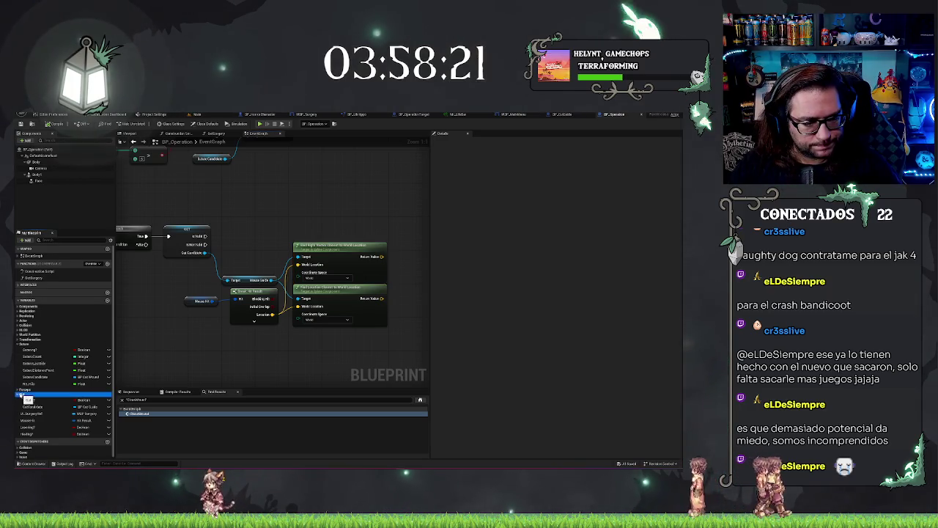
- Create a Float variable named Distance in the Out category, then select both world-location lookup nodes
right_click(22, 395)
click(41, 411)
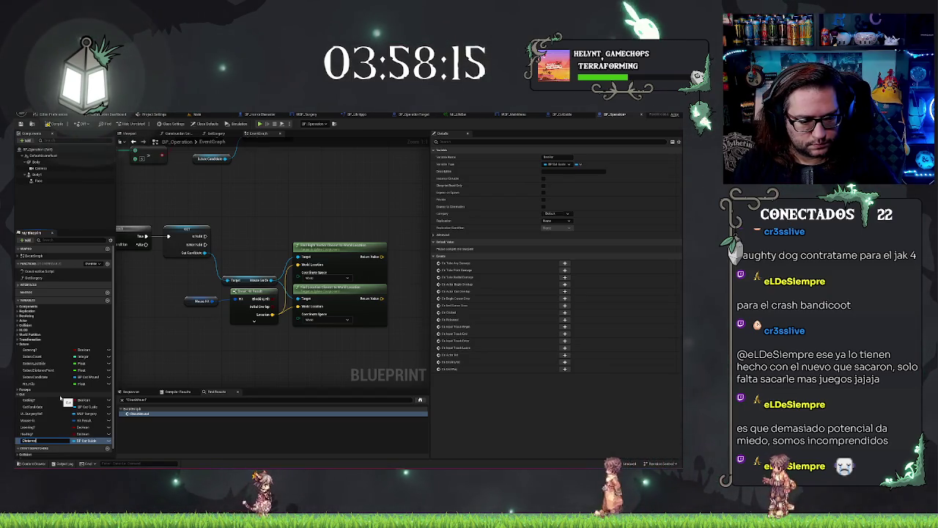
click(83, 440)
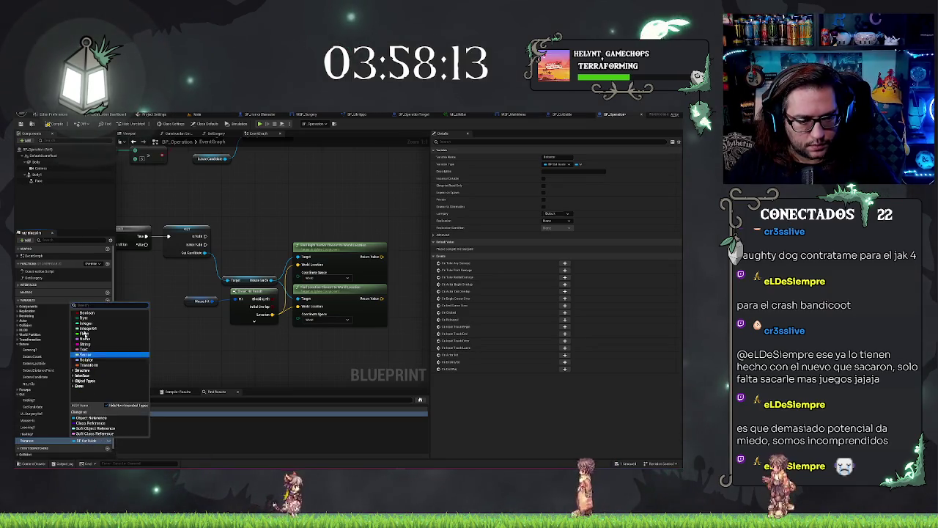
click(85, 333)
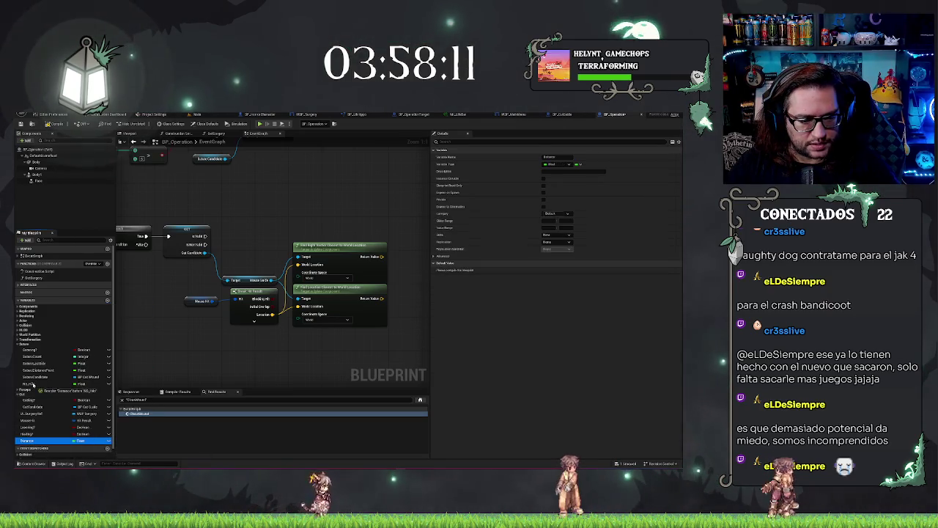
drag(34, 393, 34, 396)
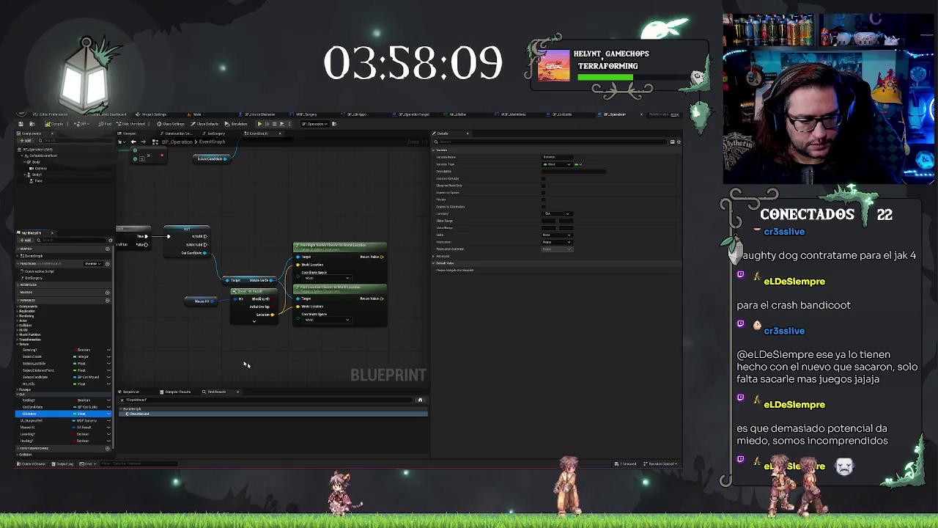
mouse_move(332, 212)
mouse_down()
mouse_move(333, 344)
mouse_move(334, 293)
mouse_move(329, 316)
mouse_up()
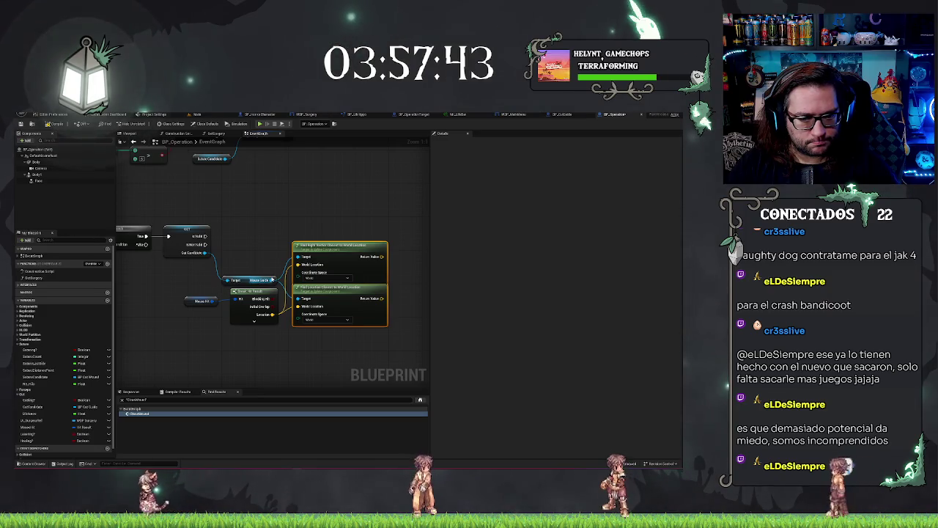
- From the spline reference pin, search 'dist' and add Get Distance Along Spline at Location
drag(272, 279, 267, 236)
text(find)
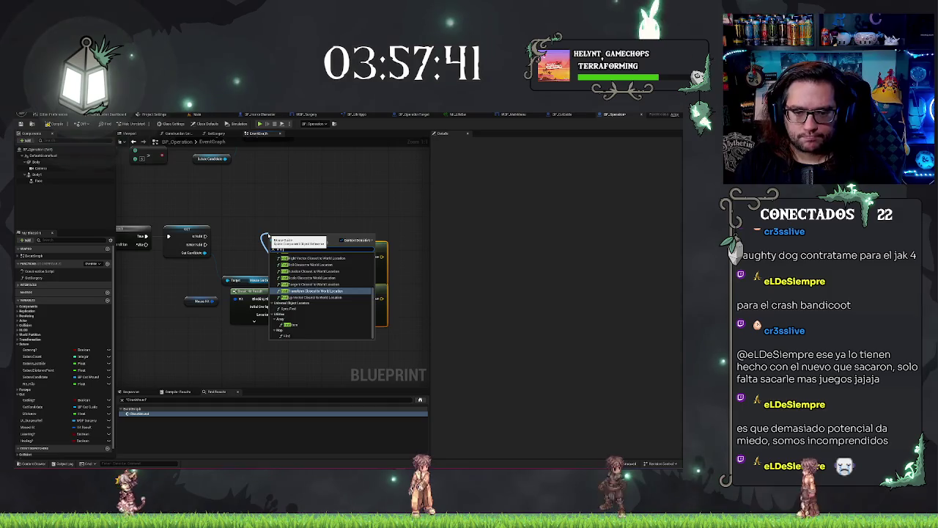
text(s)
key(BackSpace)
key(BackSpace)
key(BackSpace)
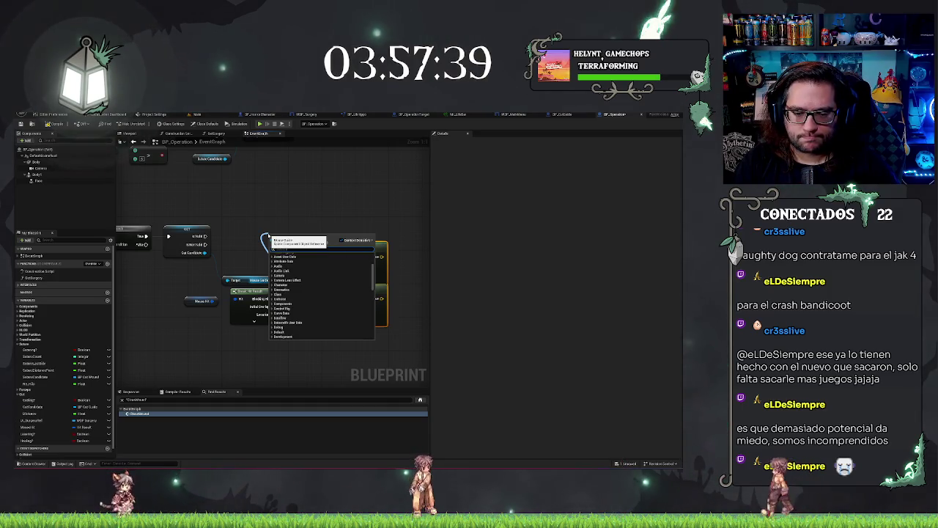
text(distance)
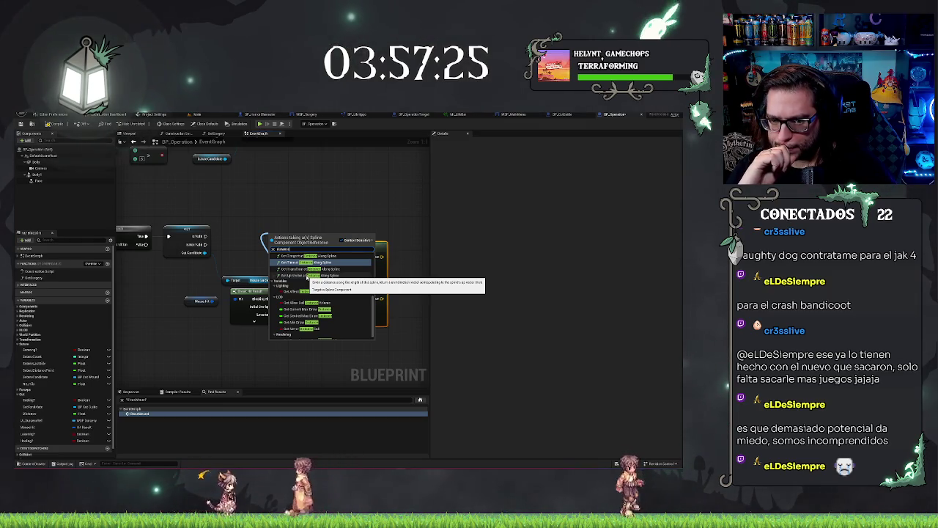
scroll(308, 276, up, 3)
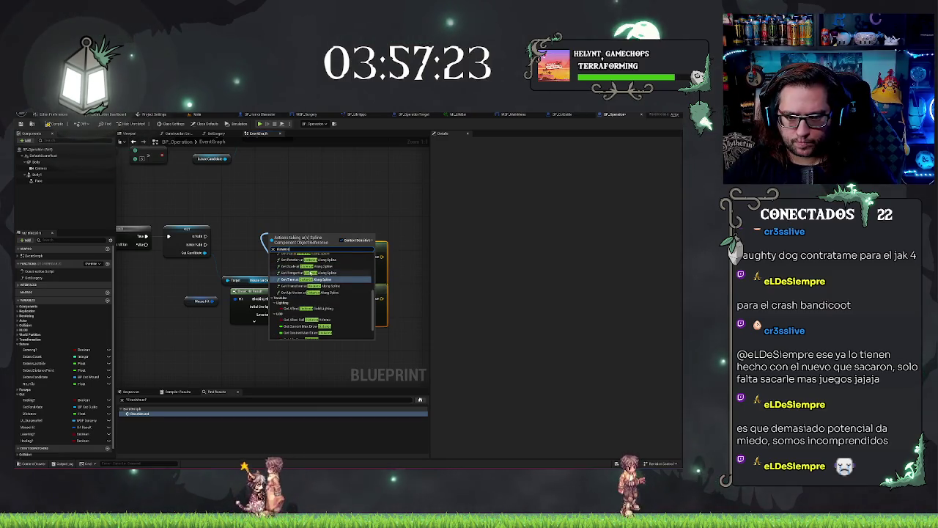
scroll(312, 275, up, 4)
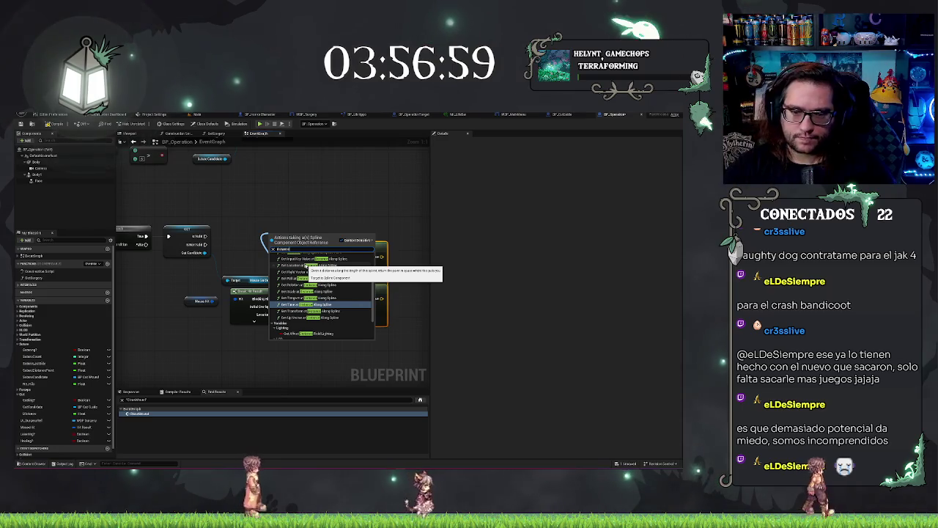
scroll(347, 291, up, 2)
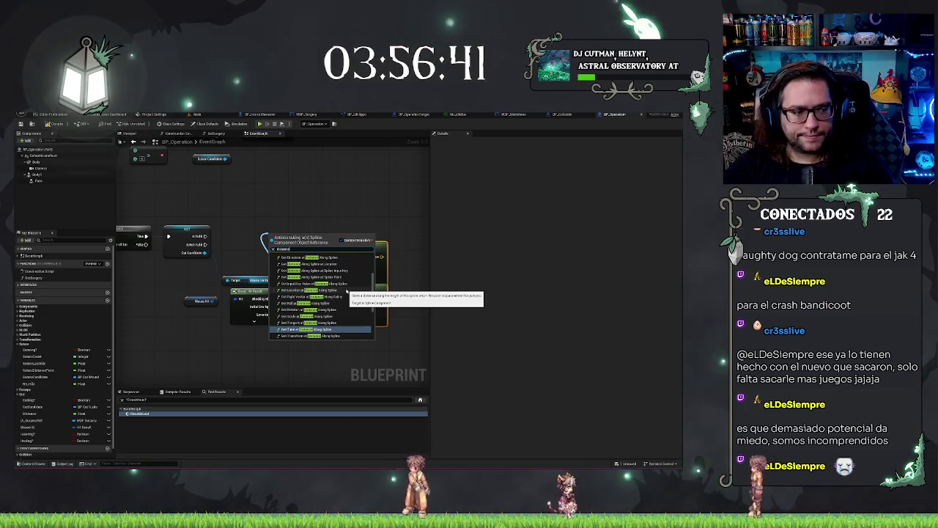
click(314, 264)
- Place the spline distance node above the lookup nodes and bring the MouseHit hit-result nodes into view
drag(331, 227, 356, 181)
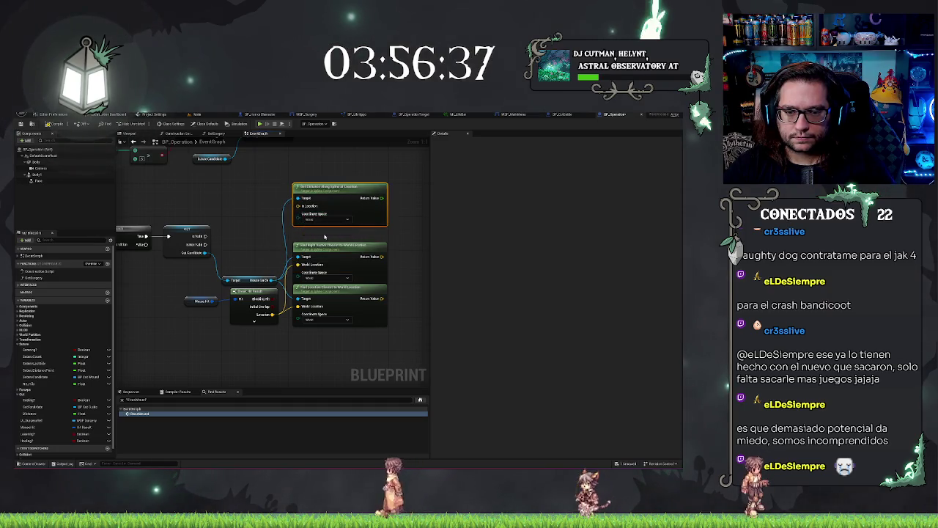
drag(324, 236, 325, 252)
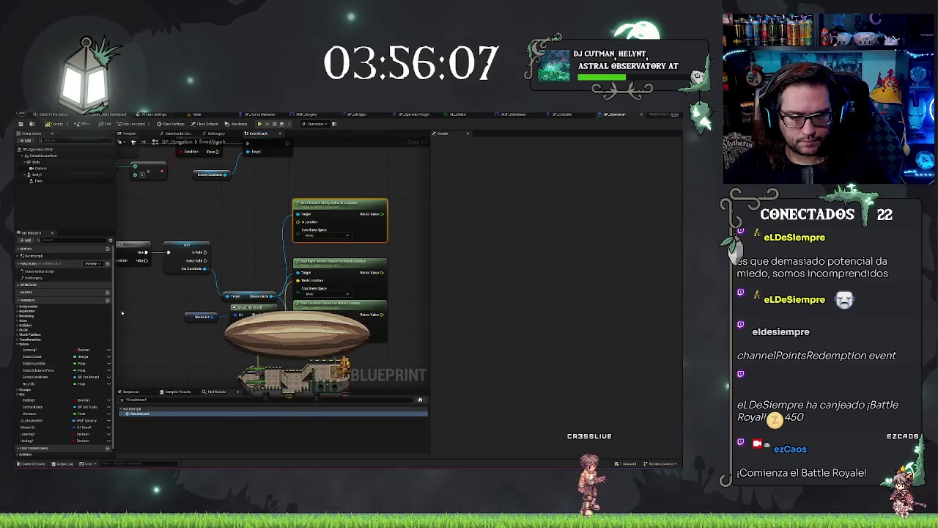
drag(32, 384, 254, 269)
drag(382, 179, 359, 177)
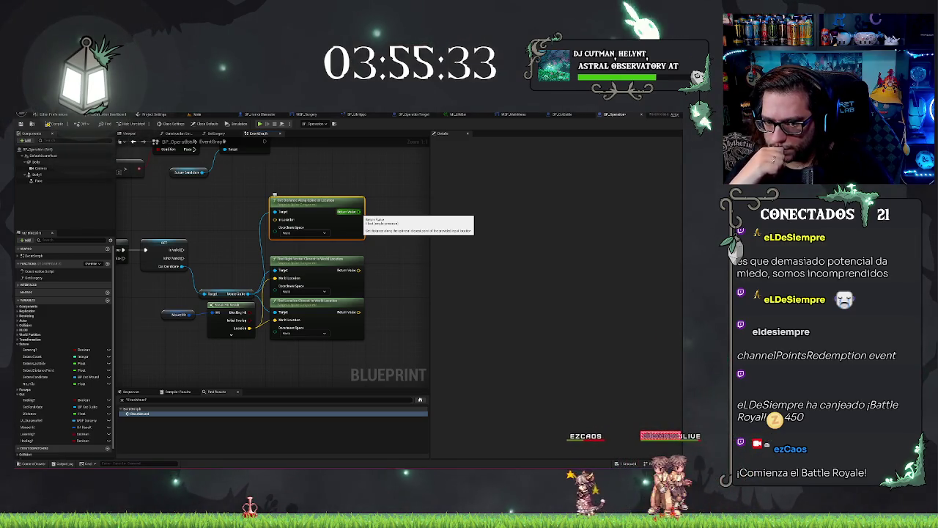
drag(359, 212, 421, 199)
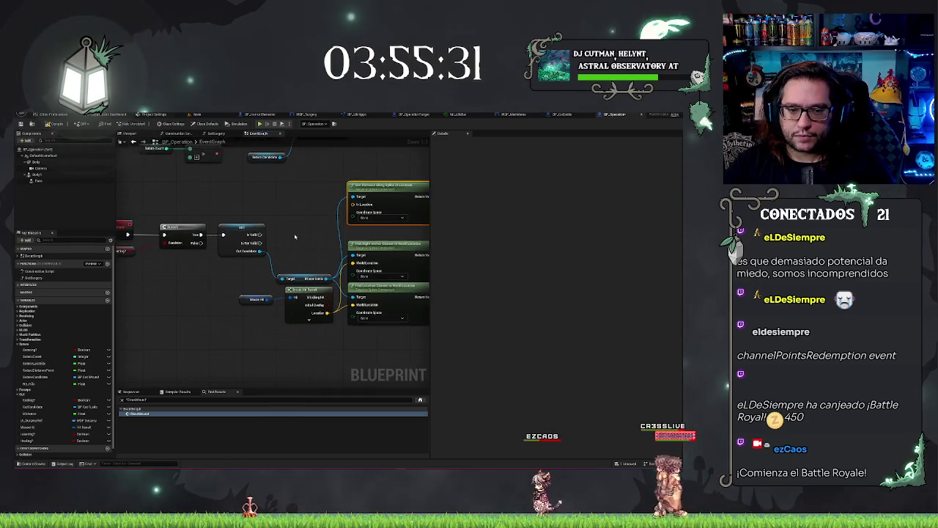
- Add a Print String node and feed it the spline distance Return Value
mouse_move(247, 235)
mouse_down()
mouse_move(381, 236)
mouse_move(409, 209)
mouse_up()
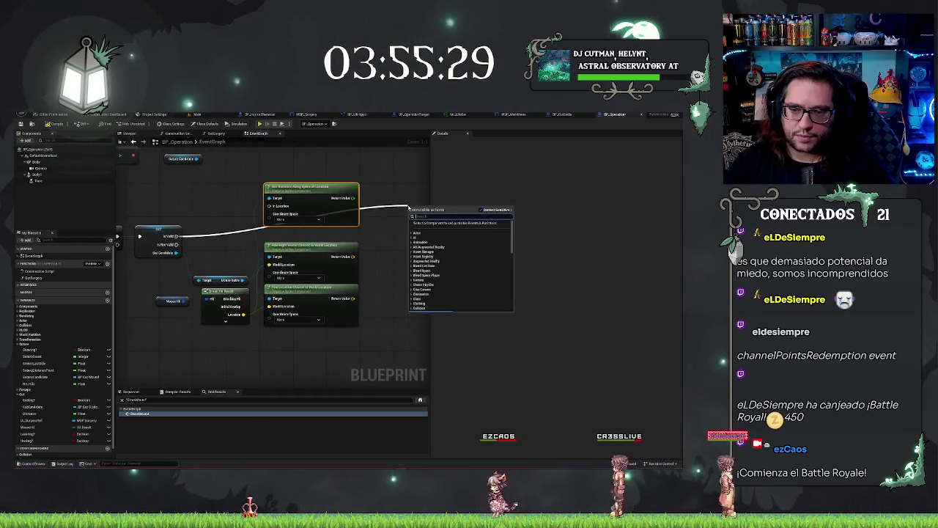
text(valid)
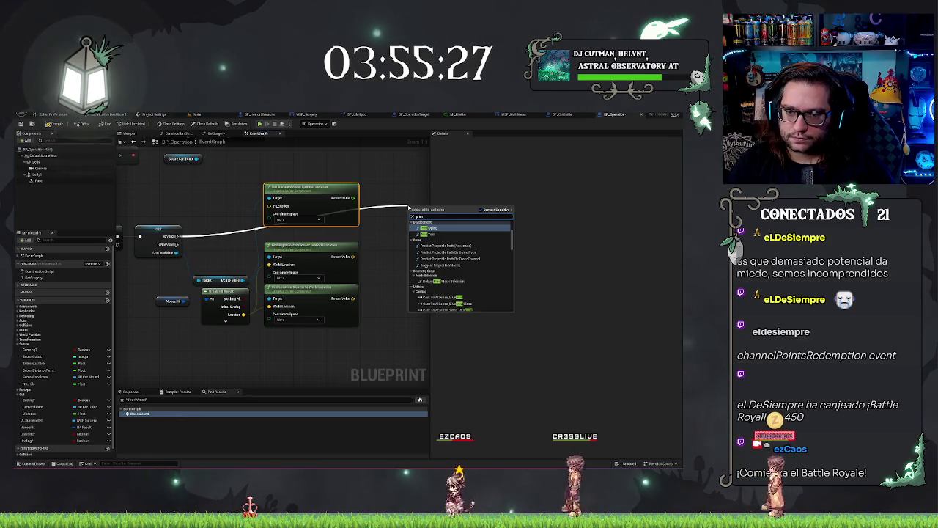
key(Return)
mouse_move(411, 224)
mouse_down()
mouse_move(350, 198)
mouse_move(363, 198)
mouse_up()
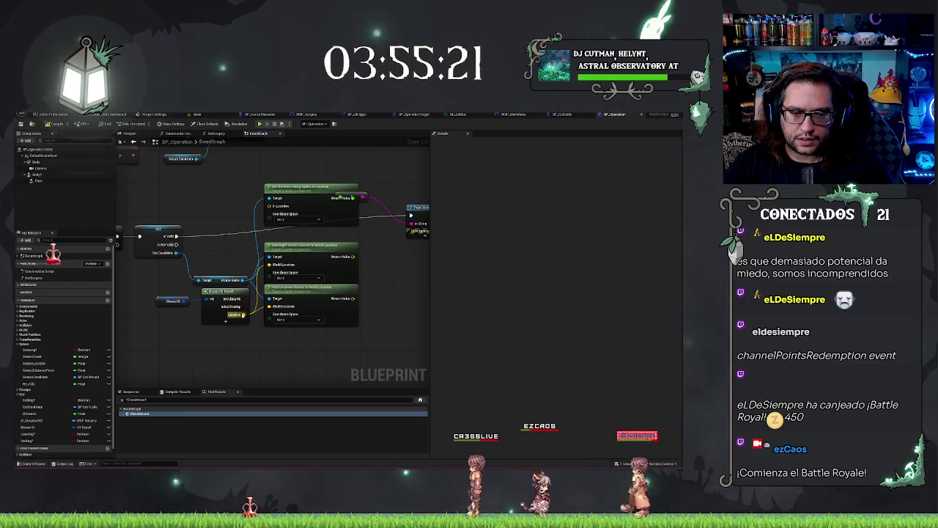
drag(380, 287, 353, 291)
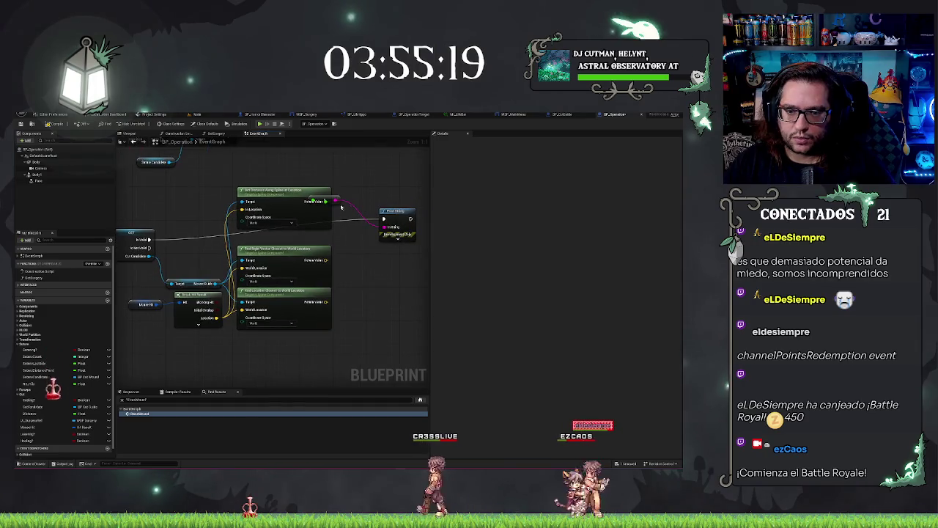
drag(350, 205, 368, 228)
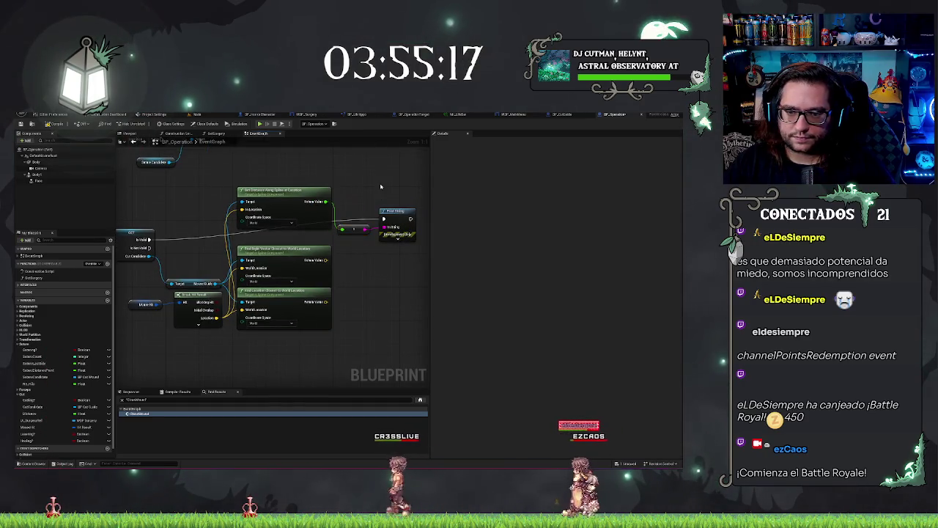
- Switch from the event graph to the Main level's 3D scene
scroll(186, 166, down, 5)
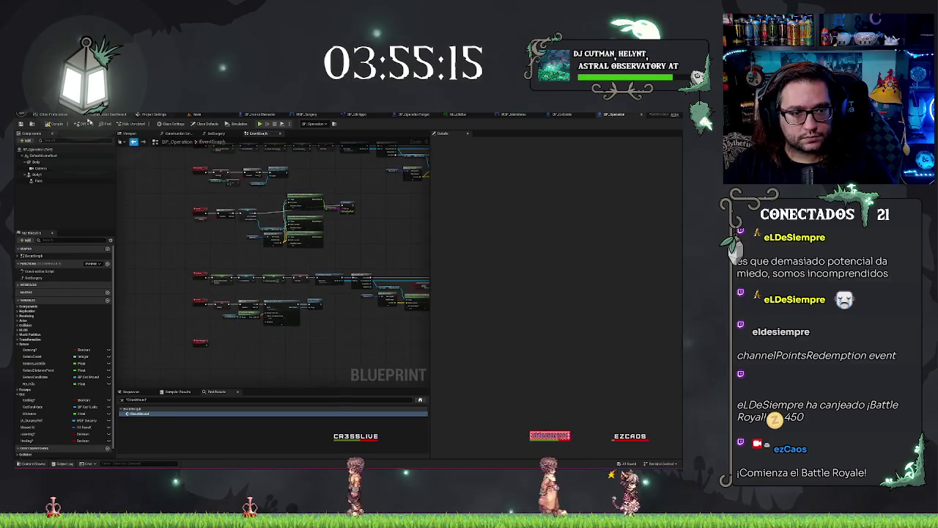
scroll(292, 266, up, 5)
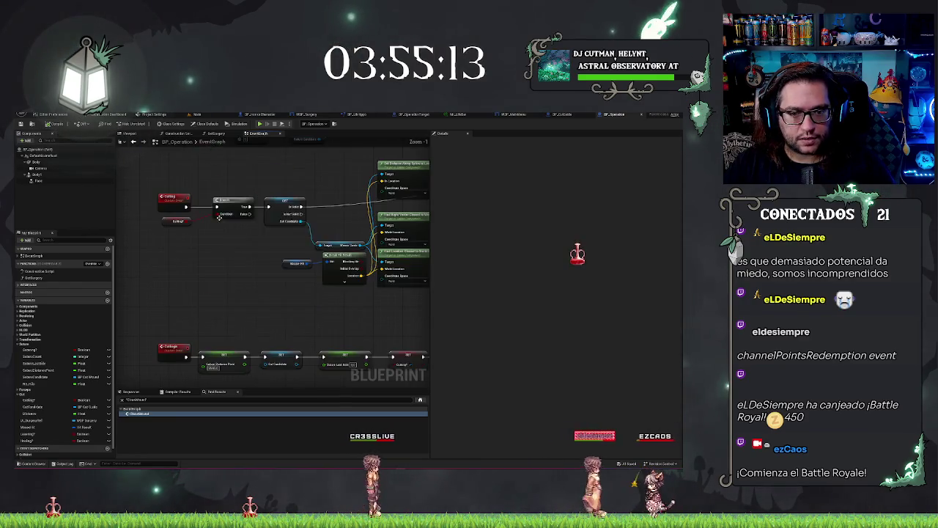
scroll(291, 266, down, 1)
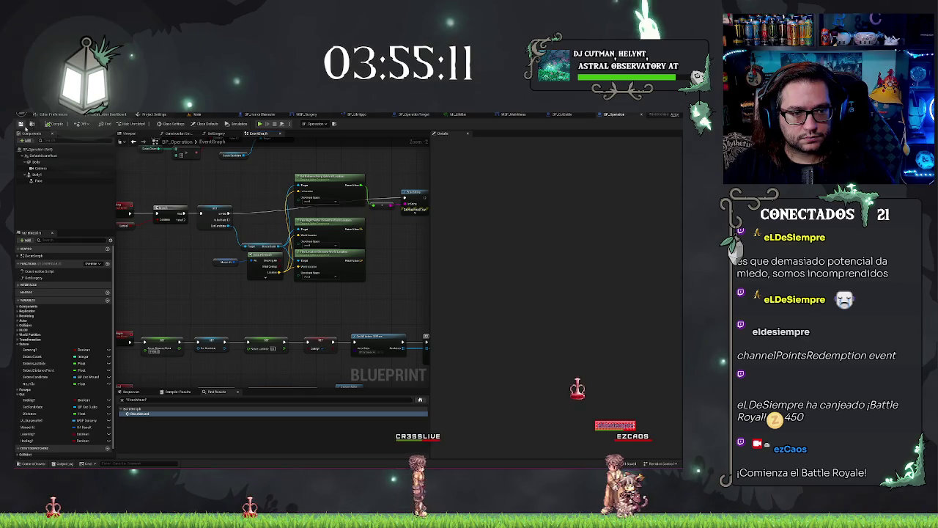
click(196, 114)
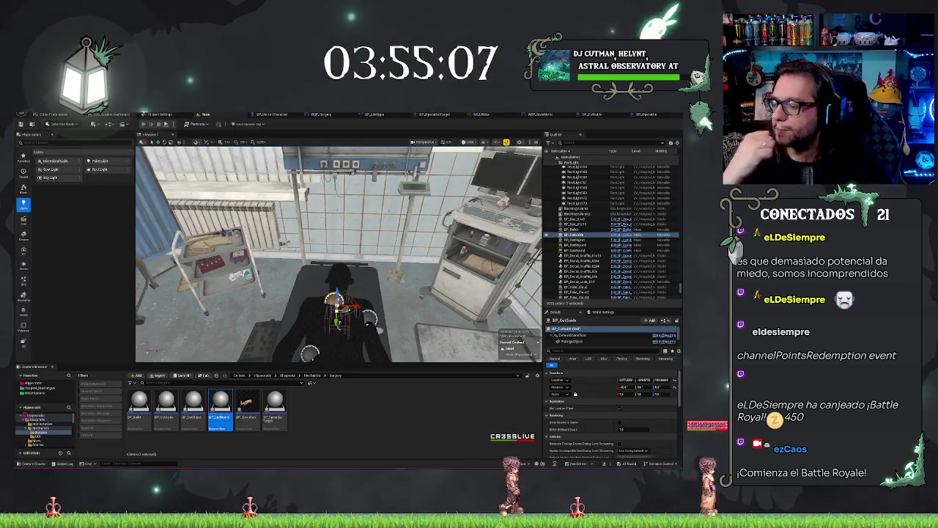
key(alt+p)
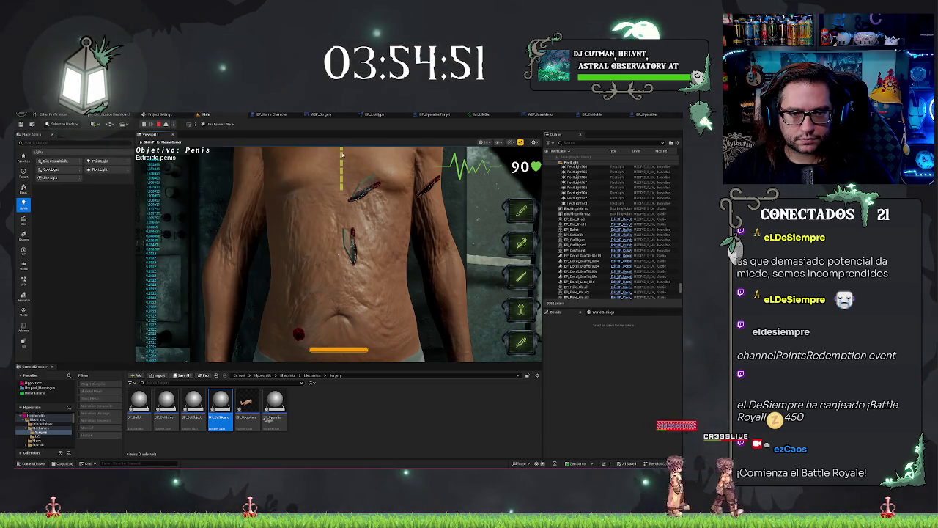
drag(338, 178, 341, 192)
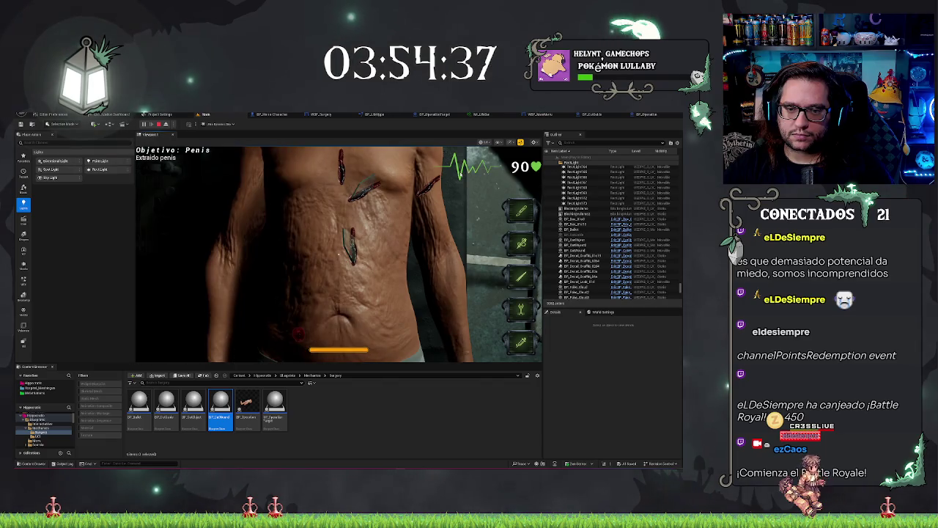
key(Escape)
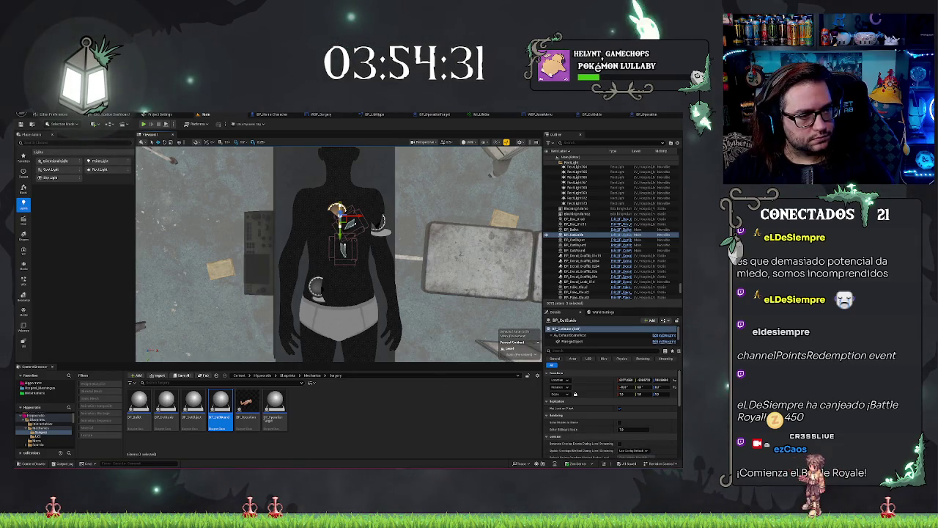
click(645, 114)
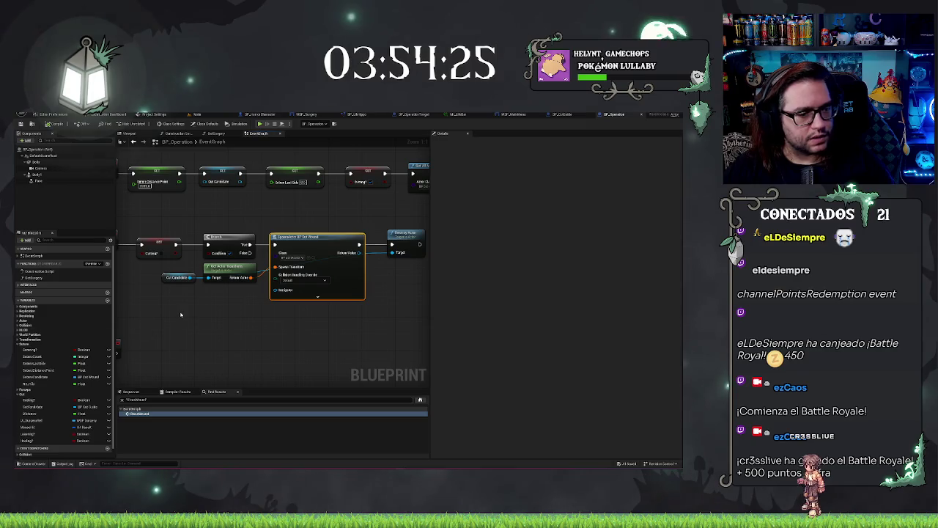
- Inspect the Cat Candidate variable and custom event chains in the event graph, then return to the Main level
drag(180, 315, 267, 315)
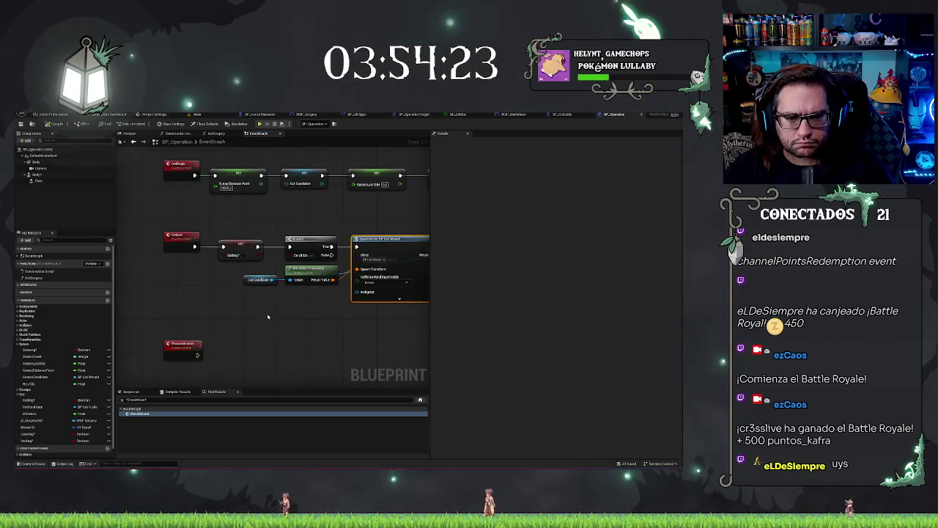
click(260, 279)
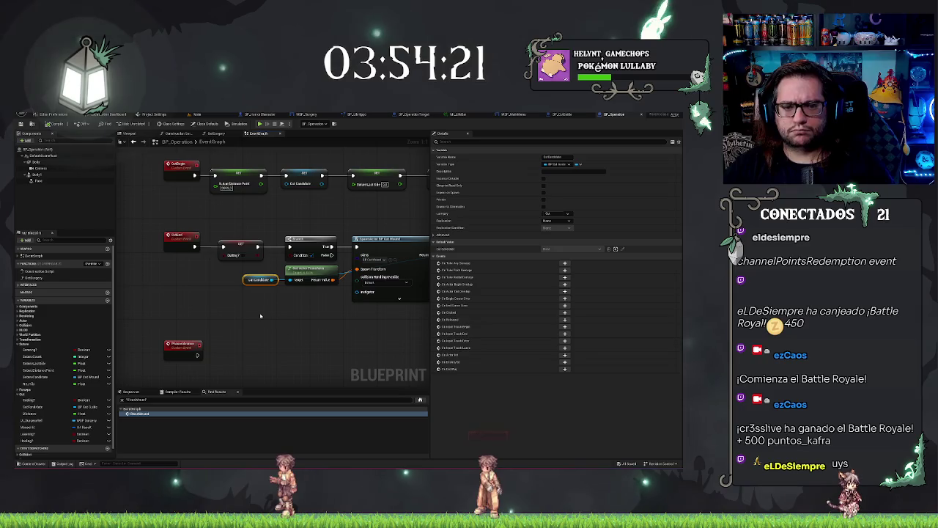
drag(318, 329, 266, 352)
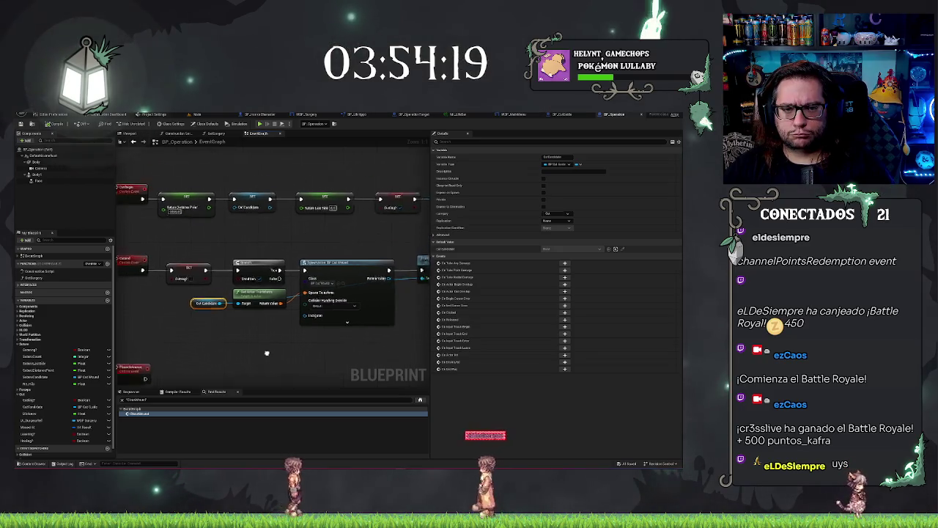
scroll(266, 353, down, 4)
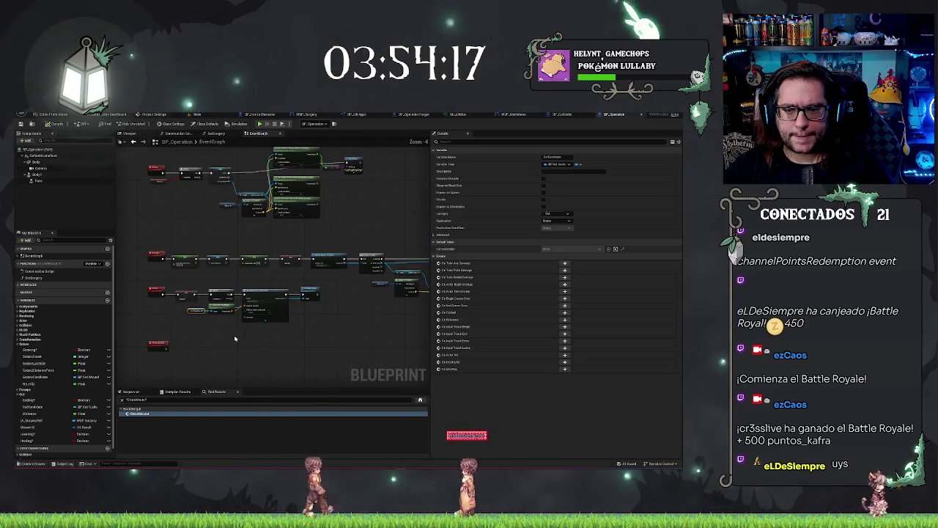
scroll(234, 338, up, 4)
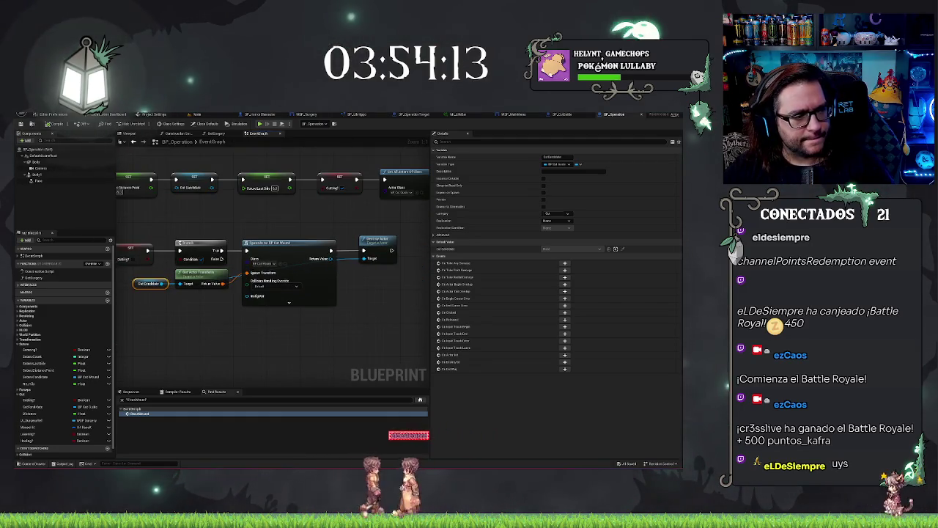
drag(354, 292, 391, 265)
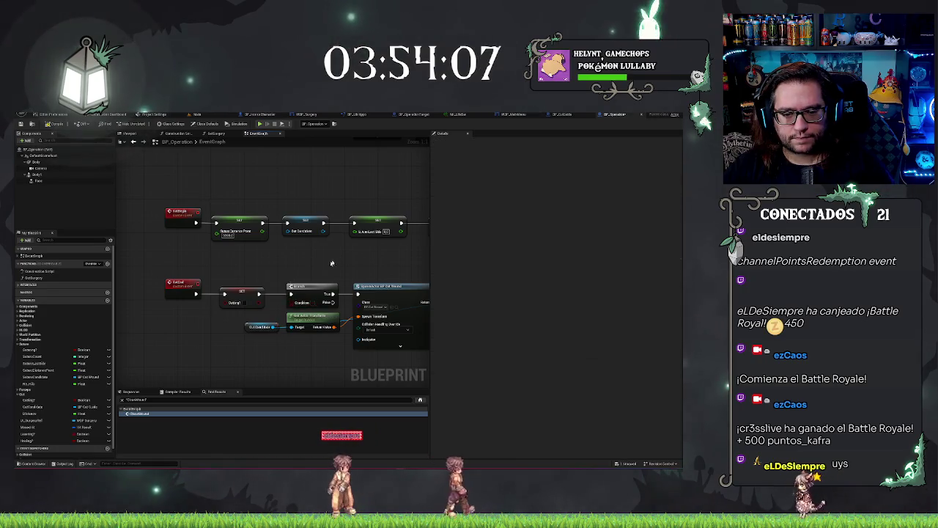
drag(312, 303, 202, 285)
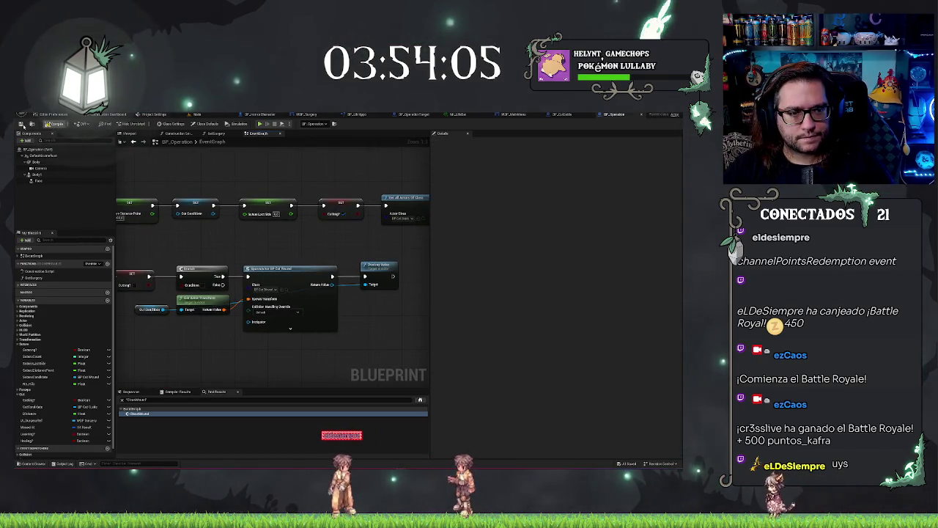
click(205, 114)
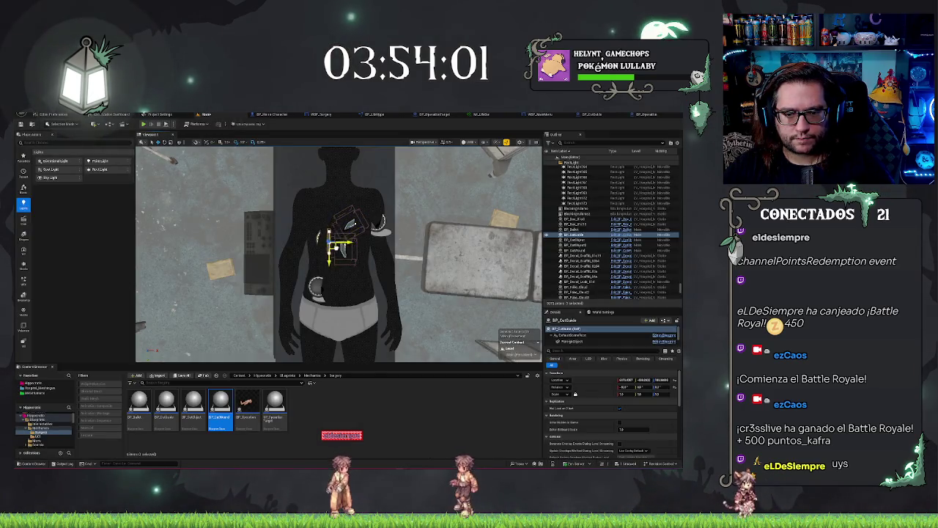
- Move BP_CutGuide slightly down the body and test-play the level
drag(329, 242, 326, 258)
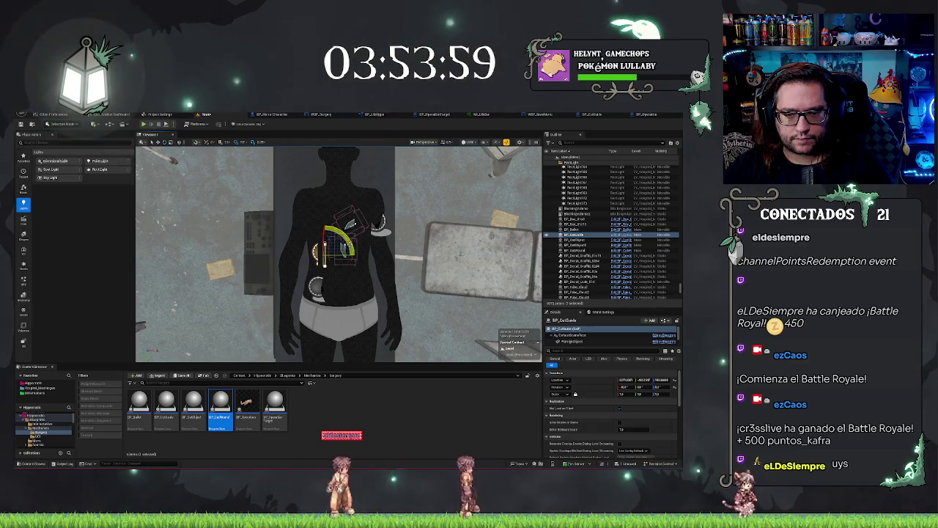
key(e)
mouse_move(329, 250)
mouse_down()
mouse_move(440, 220)
mouse_move(381, 250)
mouse_up()
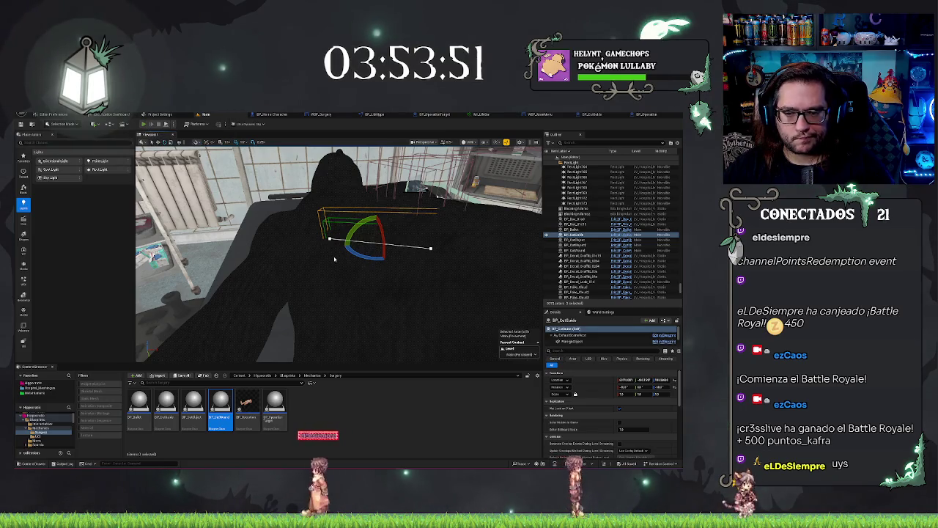
key(alt+p)
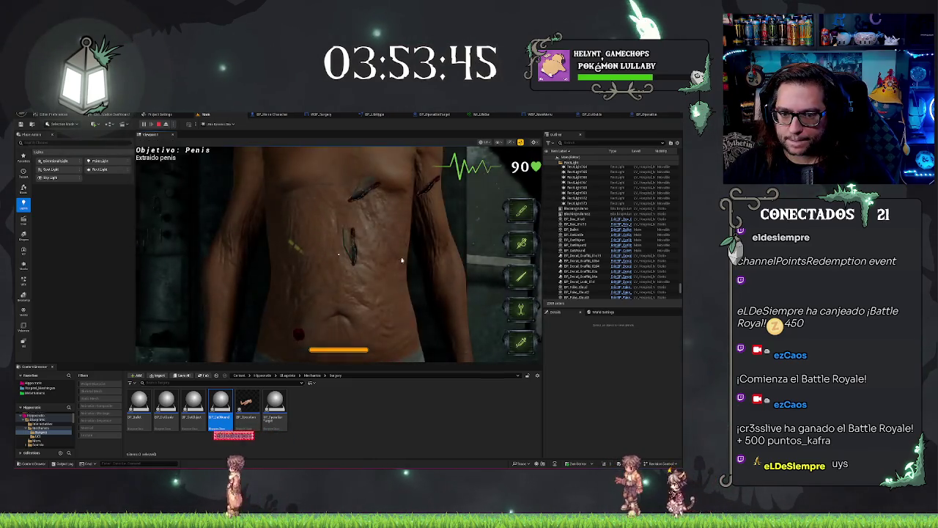
key(Escape)
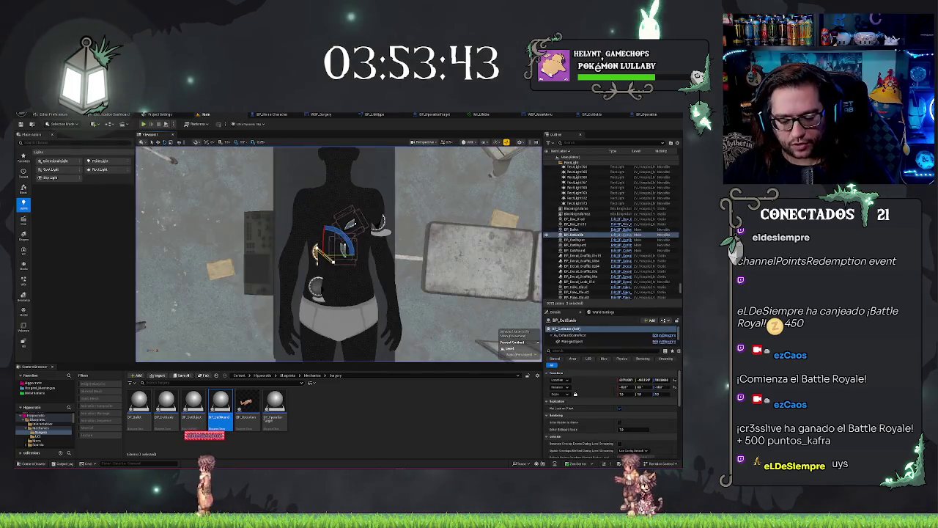
- Tilt the cut guide flat against the chest, undo a bad rotation, and test-play again
mouse_move(337, 253)
mouse_down()
mouse_move(352, 242)
mouse_move(345, 257)
mouse_move(323, 256)
mouse_move(337, 249)
mouse_move(176, 177)
mouse_up()
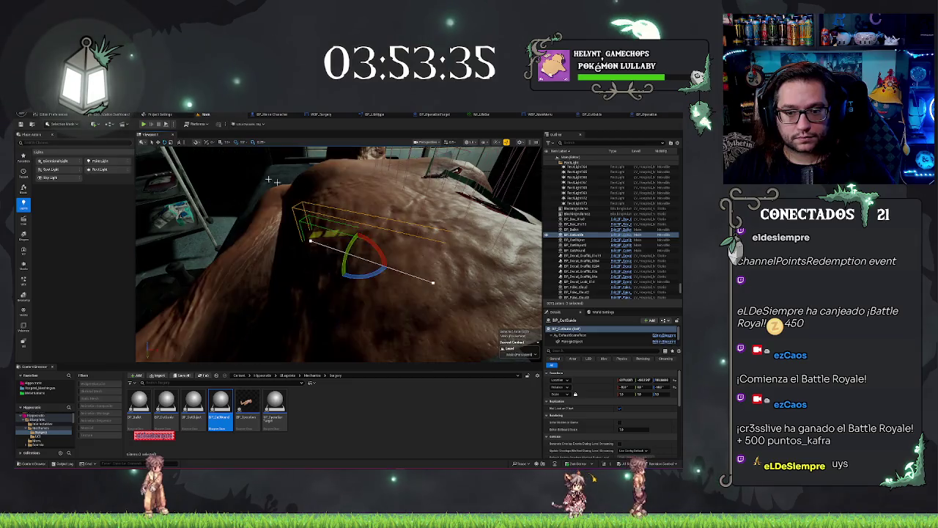
drag(354, 232, 341, 203)
key(w)
key(e)
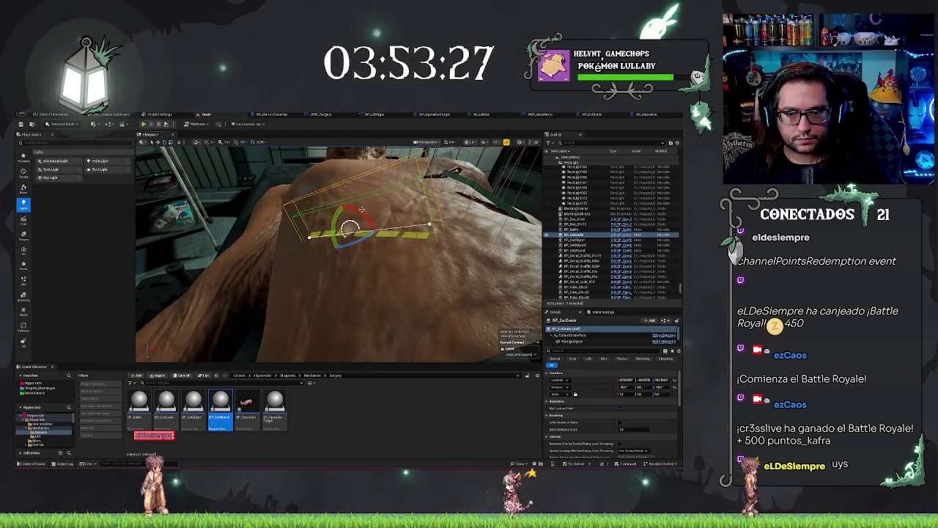
key(ctrl+z)
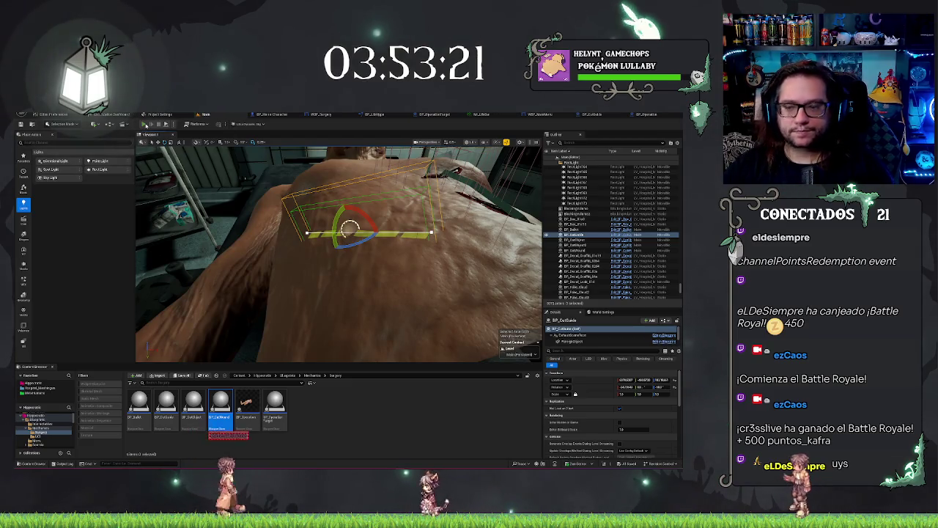
click(144, 124)
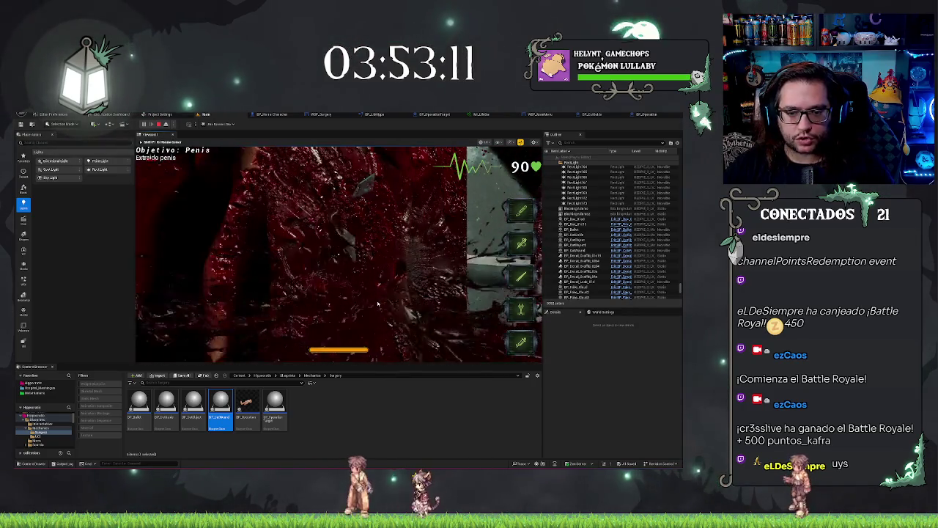
key(Escape)
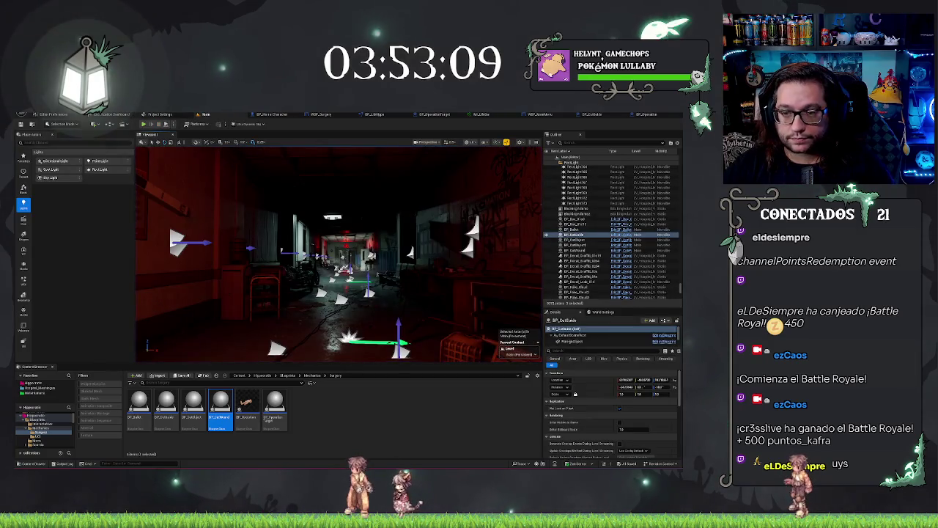
drag(372, 219, 372, 198)
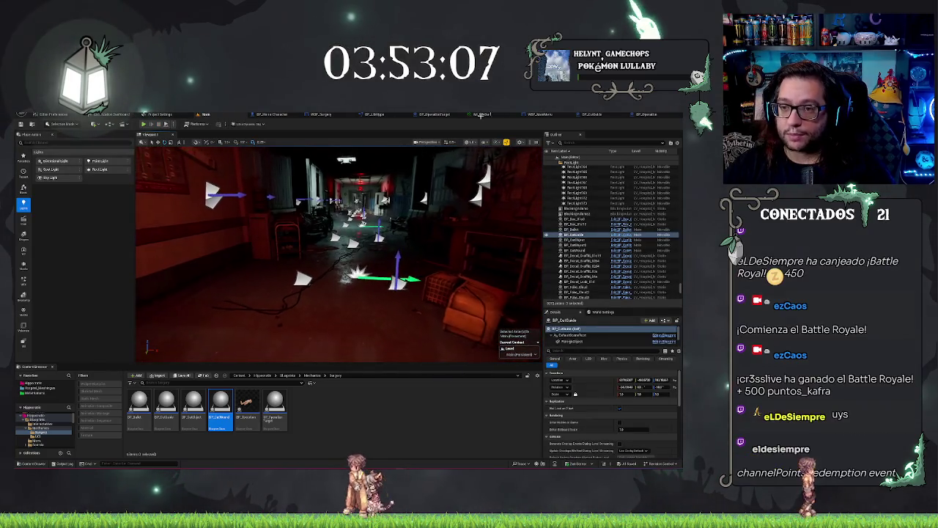
click(645, 114)
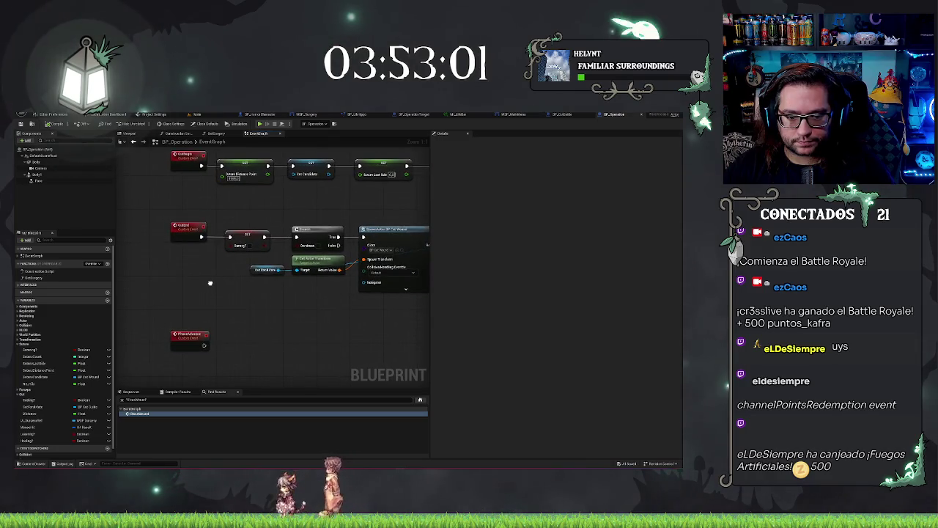
- Zoom the graph onto the Print String and SpawnActor nodes, then start a test play
scroll(214, 284, down, 3)
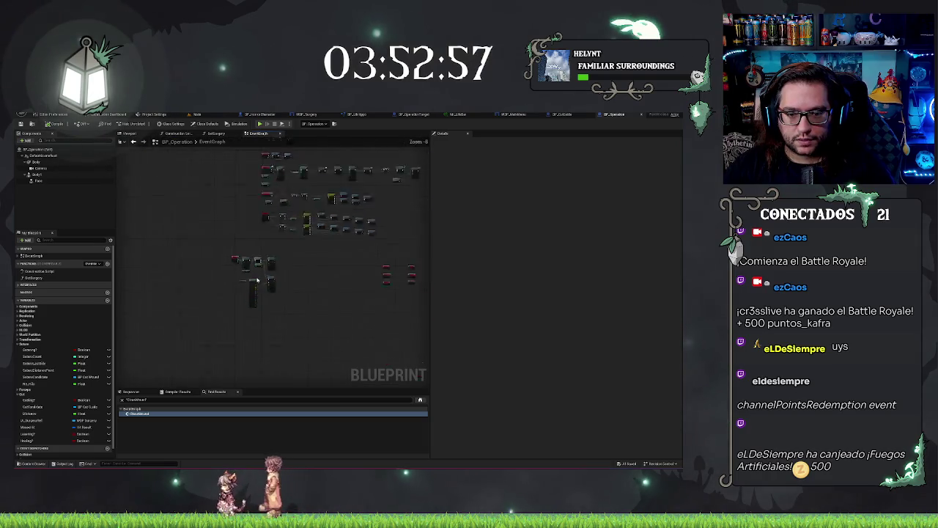
scroll(254, 276, down, 1)
scroll(233, 207, up, 4)
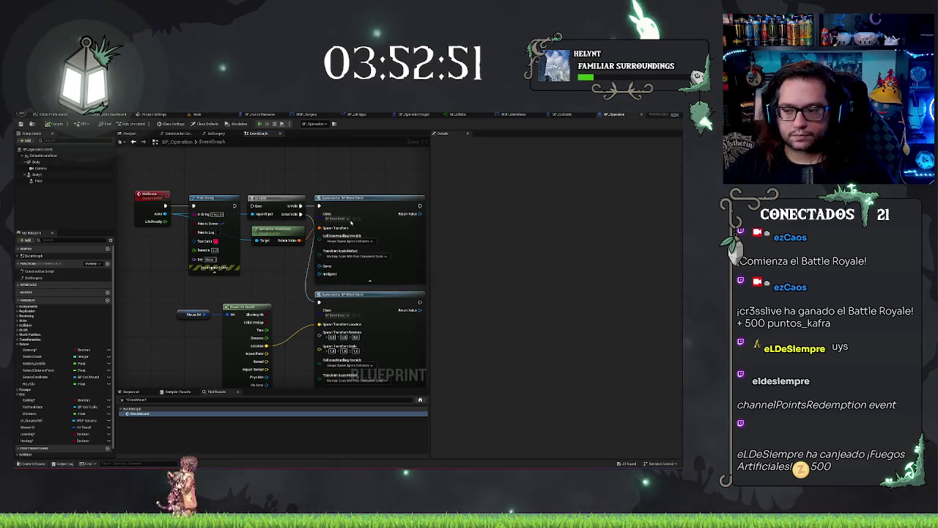
key(alt+p)
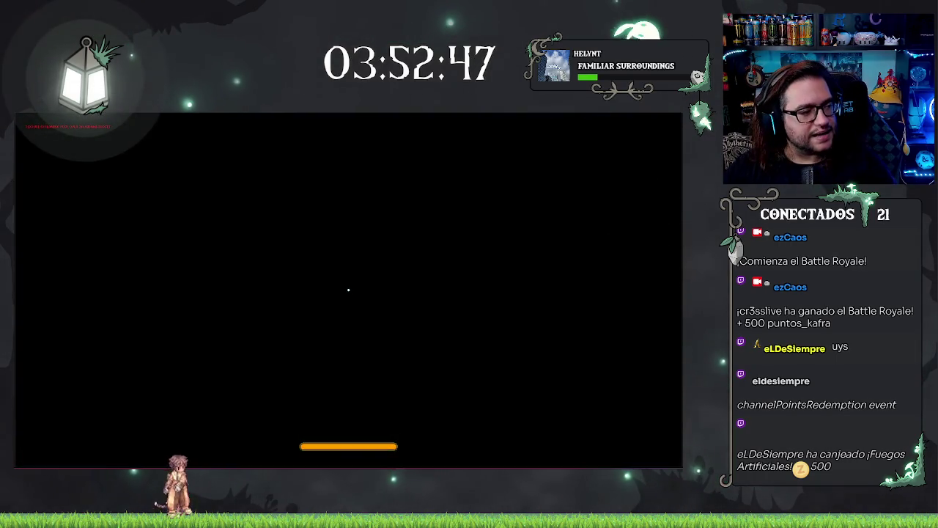
- Switch briefly to the blueprint editor and back to the game, then stop the play session
key(alt+Tab)
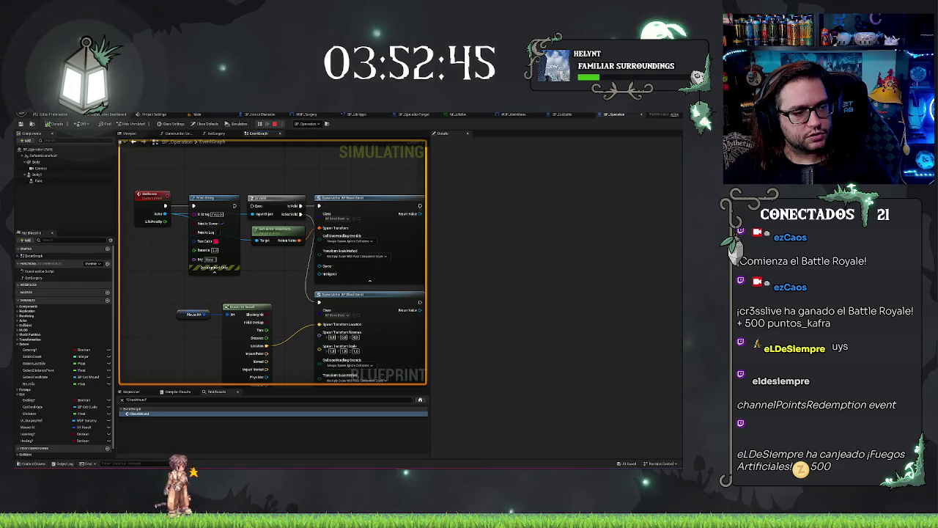
key(alt+Tab)
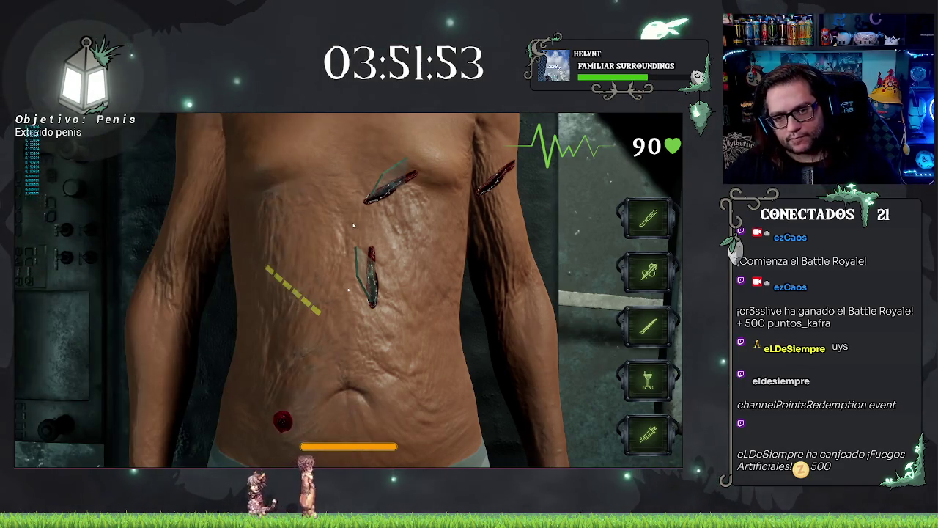
key(Escape)
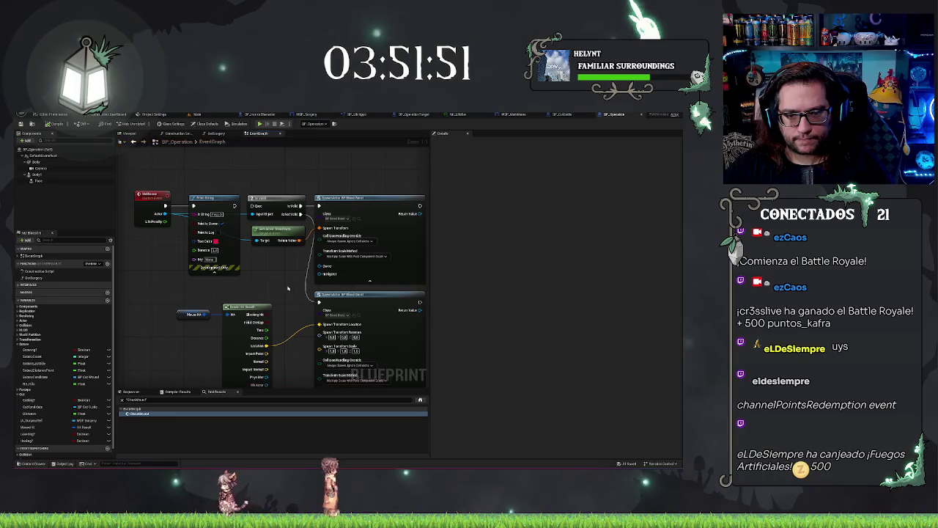
scroll(338, 263, down, 3)
drag(338, 264, 321, 309)
scroll(321, 309, up, 3)
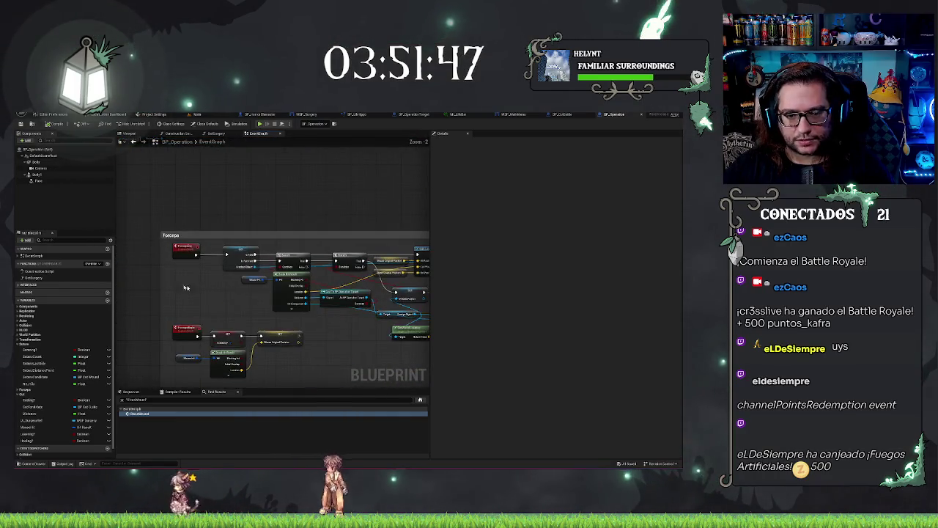
scroll(356, 302, down, 4)
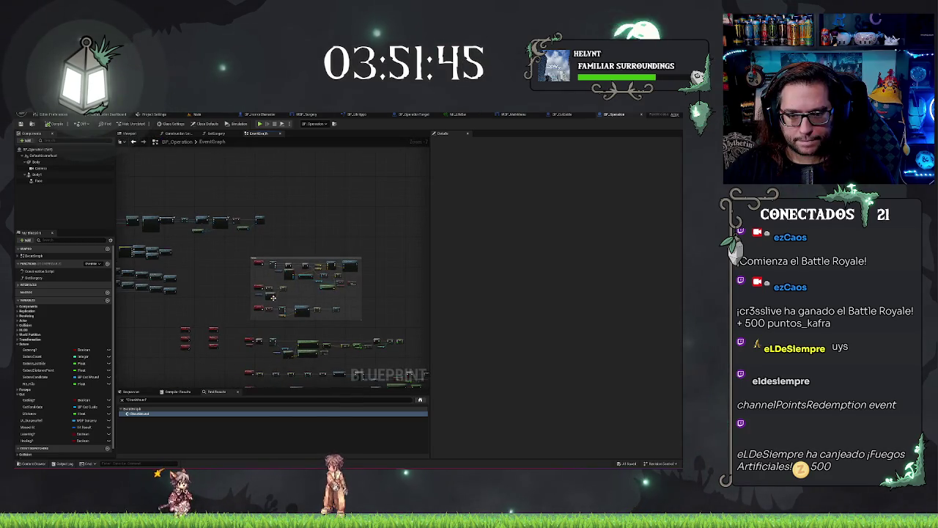
scroll(358, 310, up, 5)
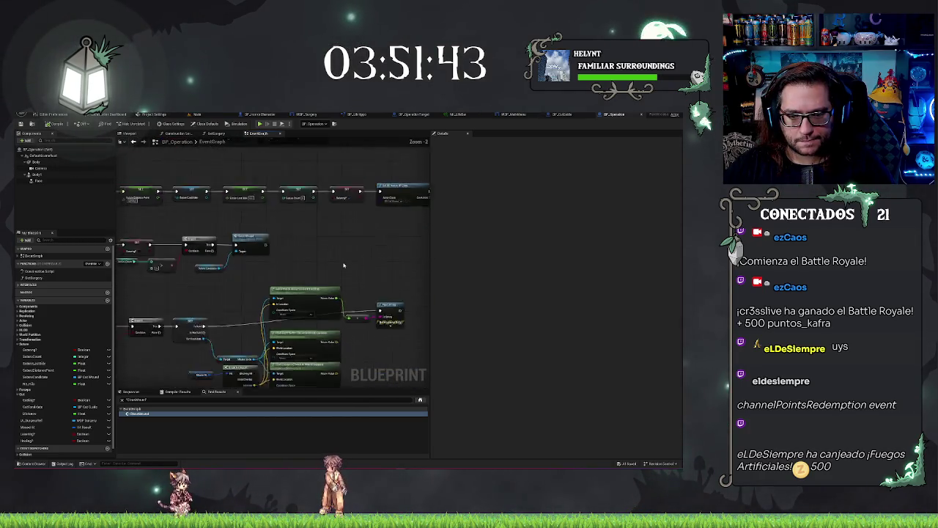
scroll(338, 170, up, 1)
scroll(360, 270, up, 1)
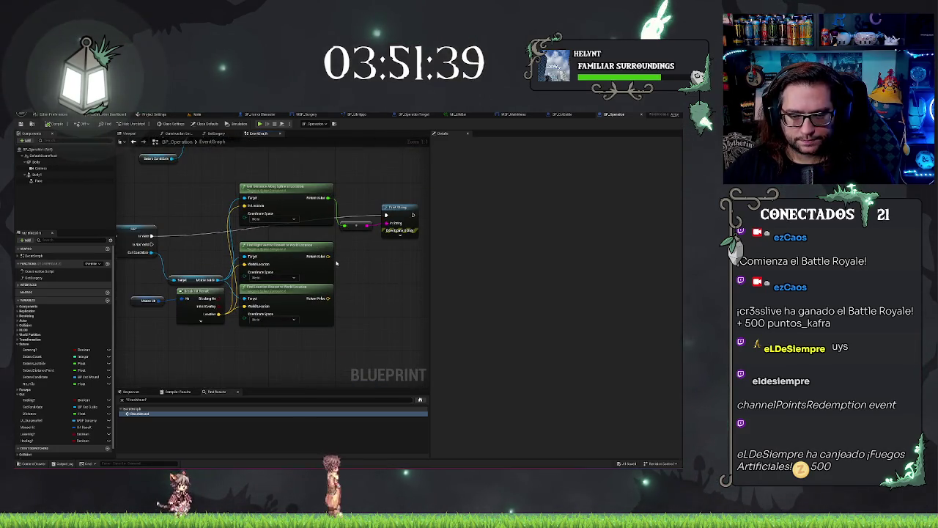
scroll(339, 293, down, 2)
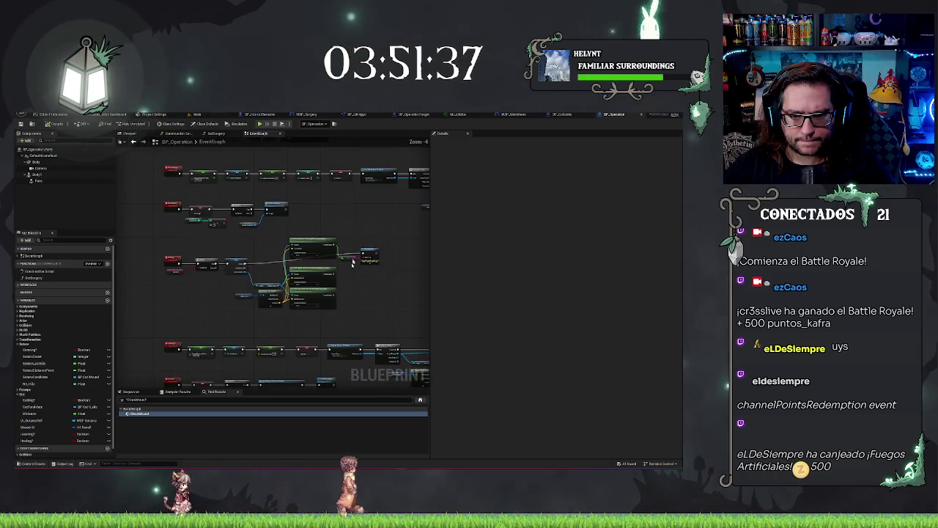
scroll(266, 274, up, 2)
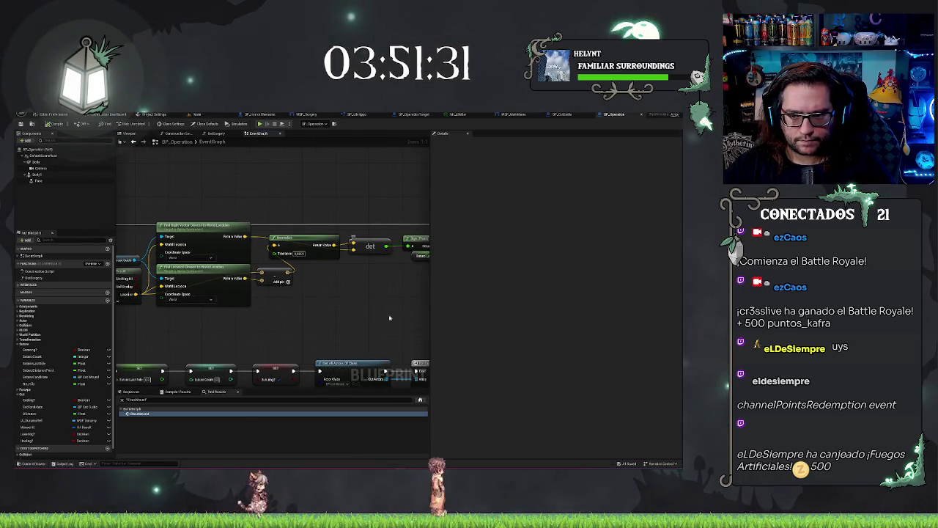
drag(388, 314, 291, 276)
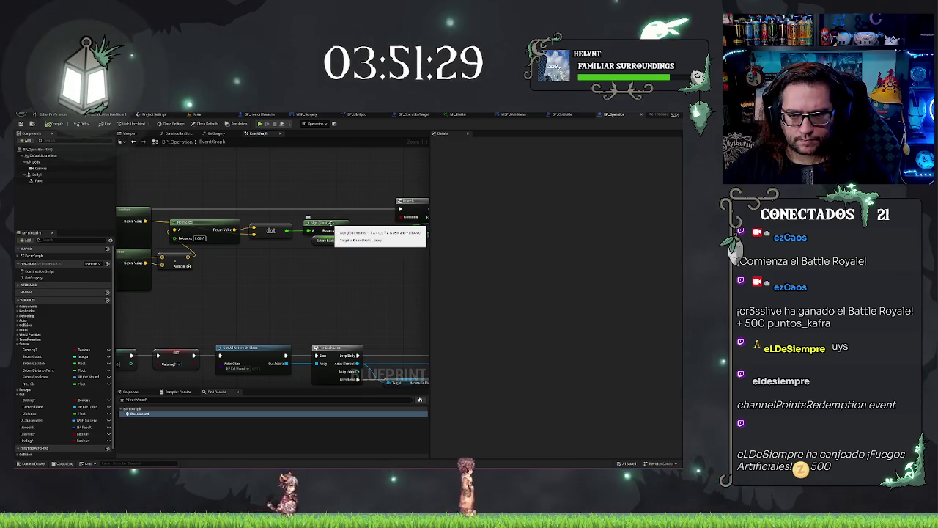
drag(188, 302, 217, 306)
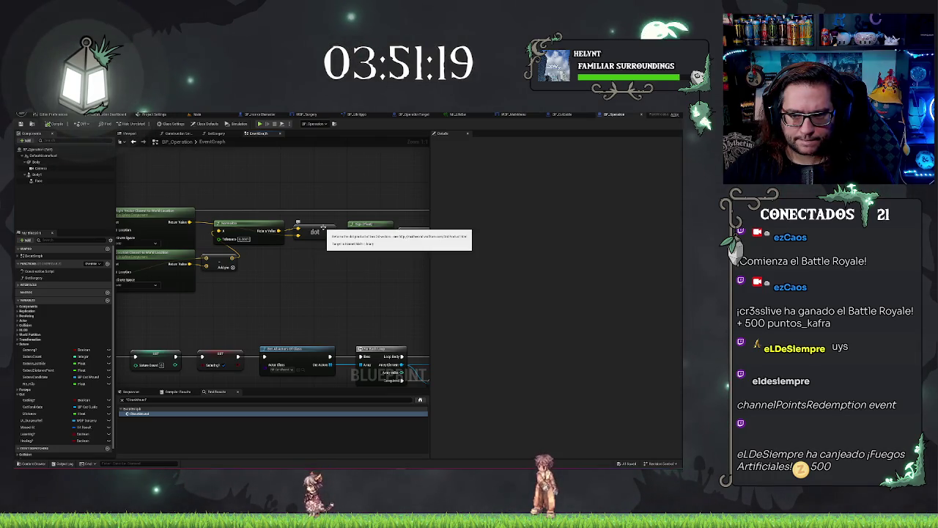
drag(322, 228, 370, 301)
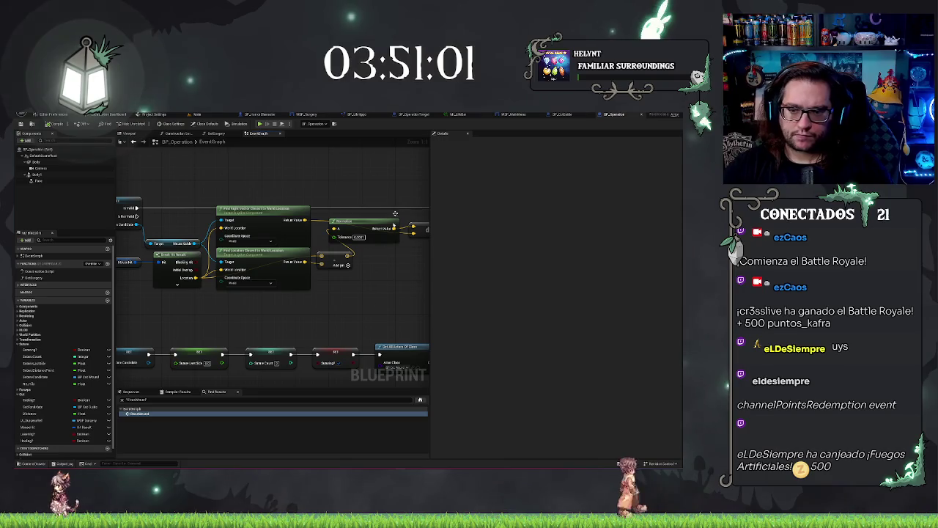
drag(344, 293, 370, 233)
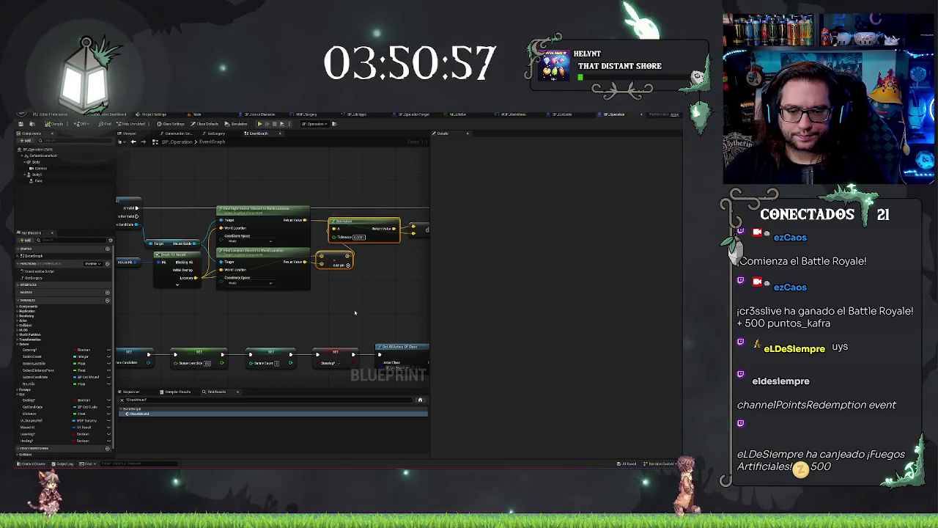
- Paste copies of the Normalize and vector nodes and feed the hit Location into the vector node
scroll(355, 312, down, 2)
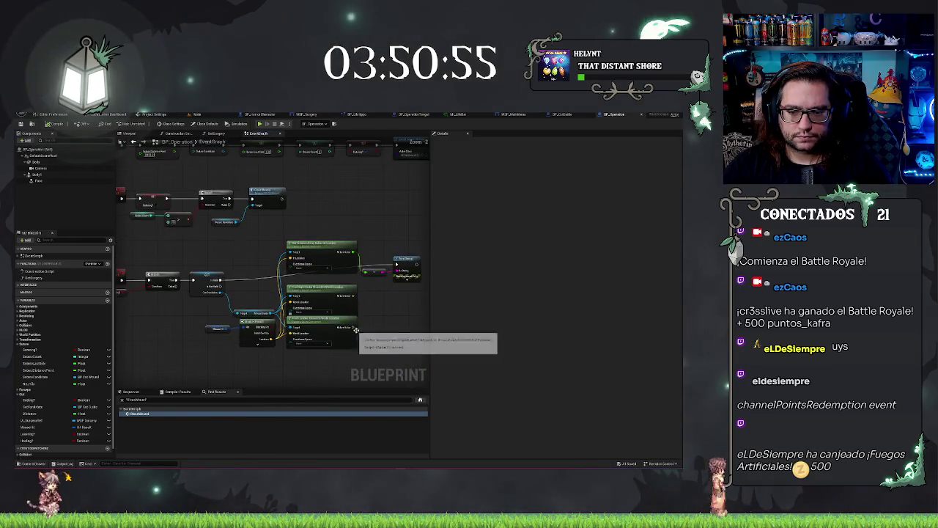
drag(356, 330, 339, 271)
key(ctrl+v)
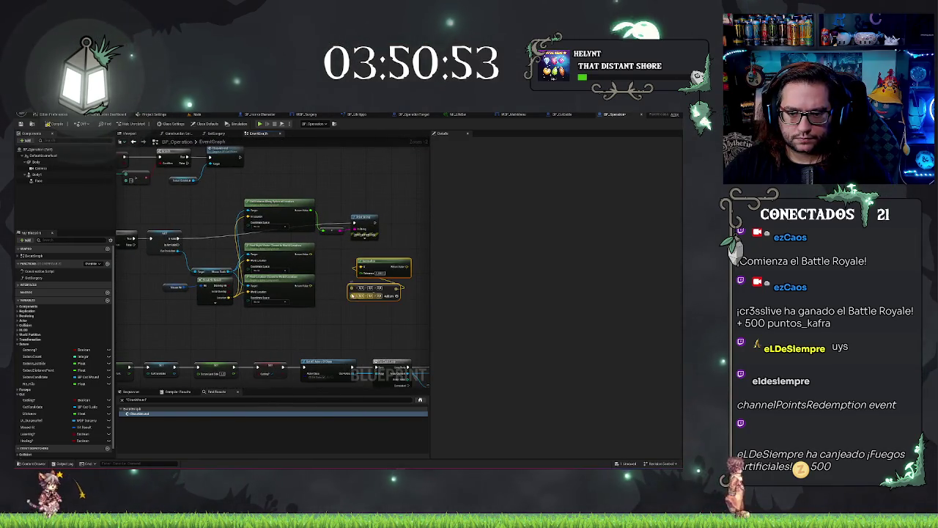
scroll(344, 303, up, 2)
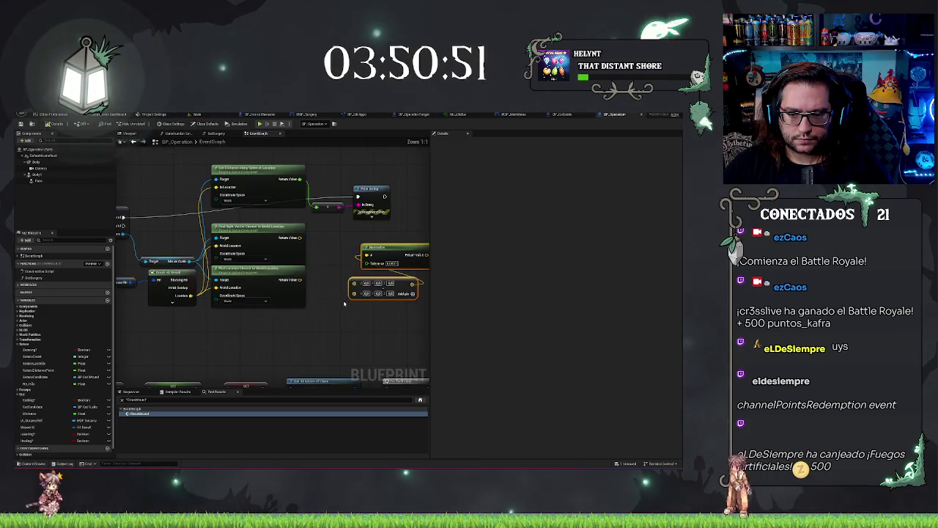
drag(354, 283, 191, 296)
scroll(343, 276, down, 6)
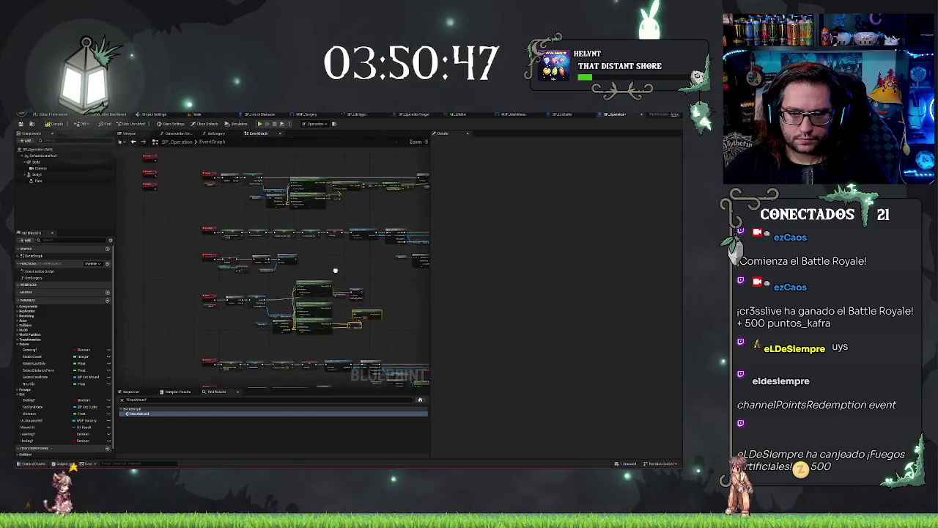
scroll(342, 279, up, 2)
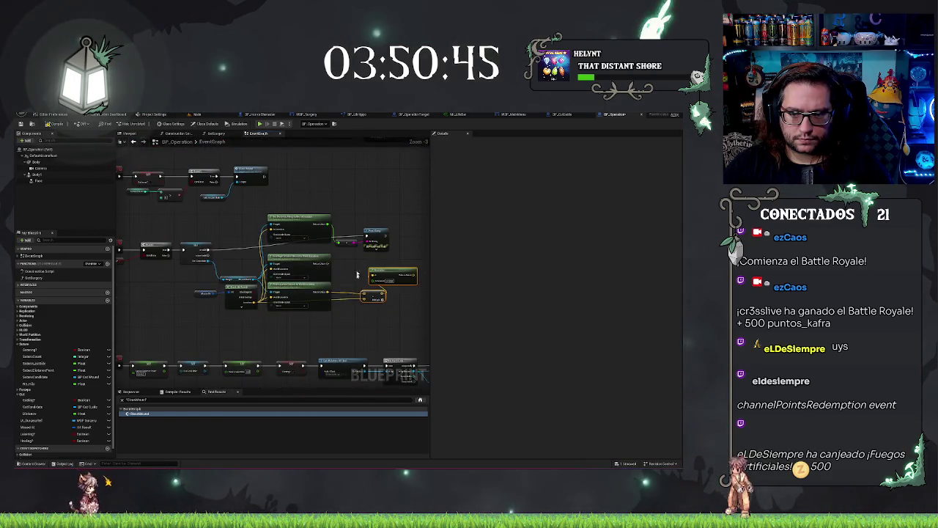
drag(365, 294, 366, 279)
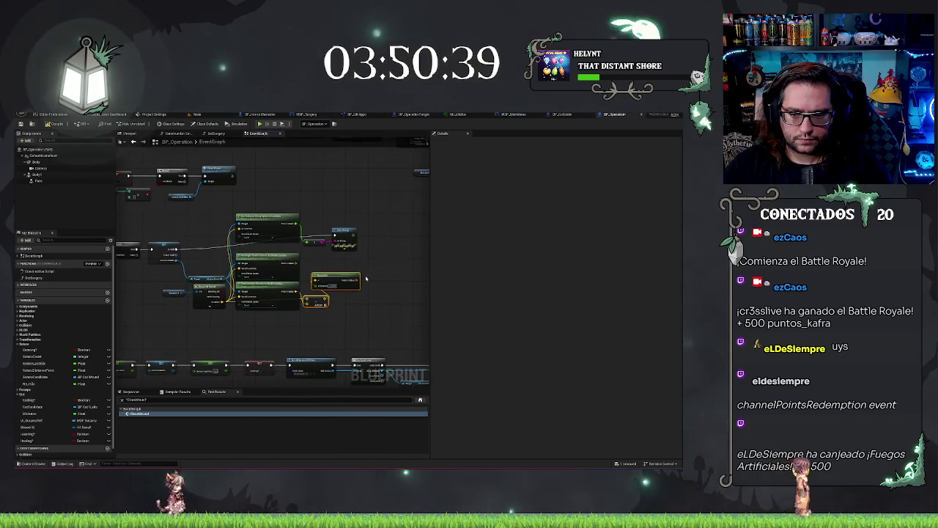
- Add a Distance (Vector) node wired from the closest-location Return Value
scroll(308, 314, down, 4)
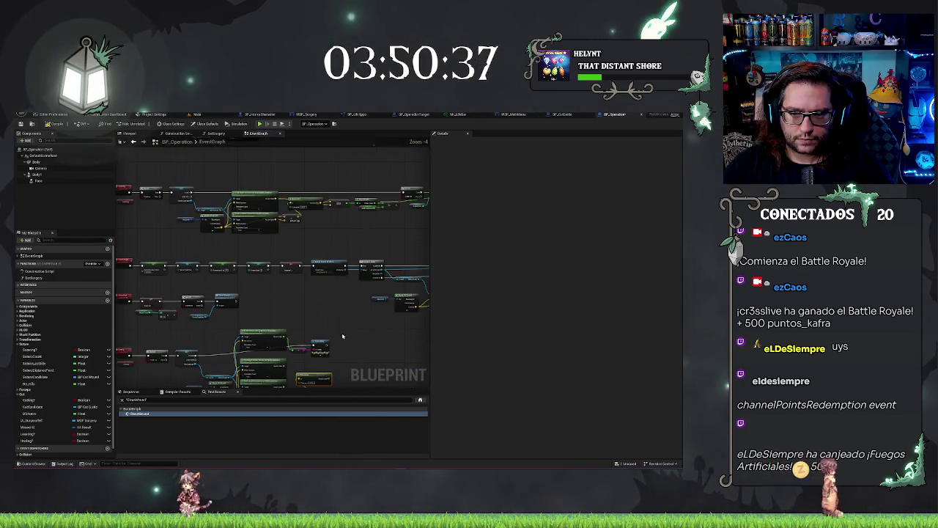
scroll(308, 314, up, 4)
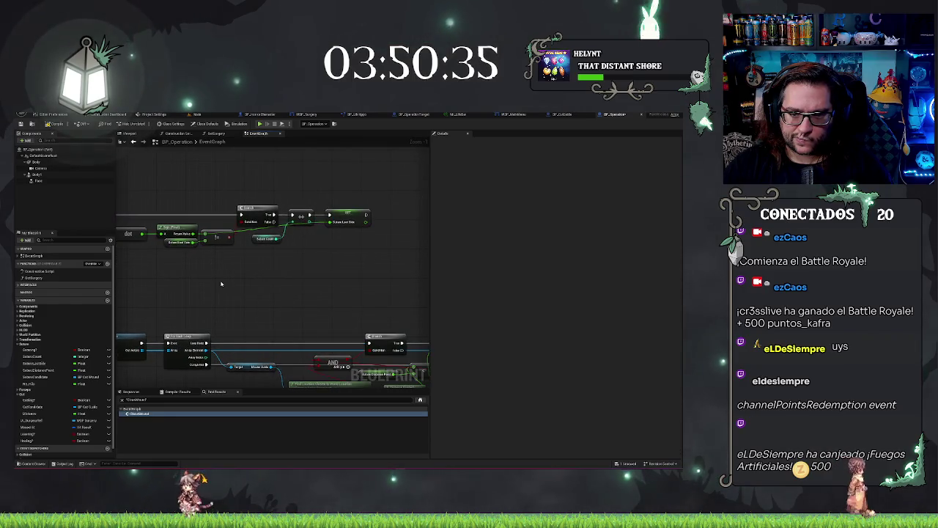
mouse_move(226, 266)
mouse_down()
mouse_move(358, 278)
mouse_move(320, 308)
mouse_up()
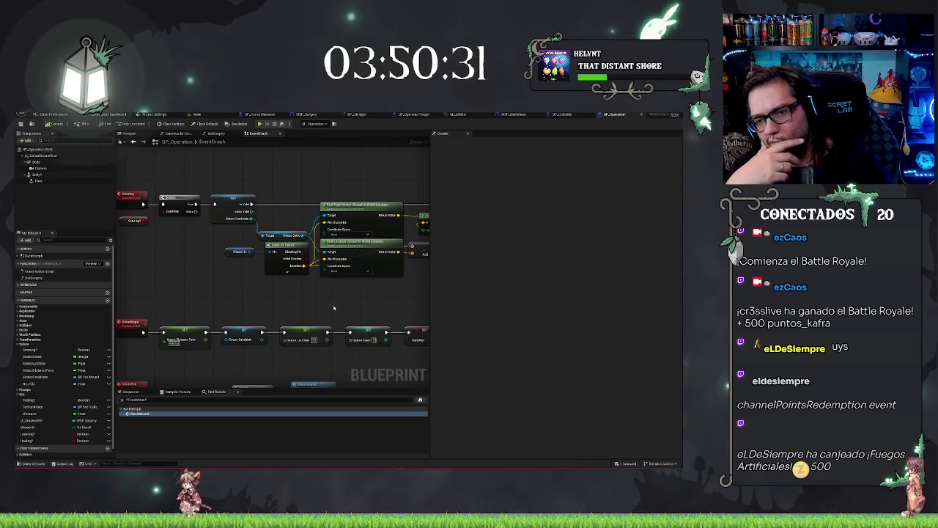
scroll(332, 306, down, 4)
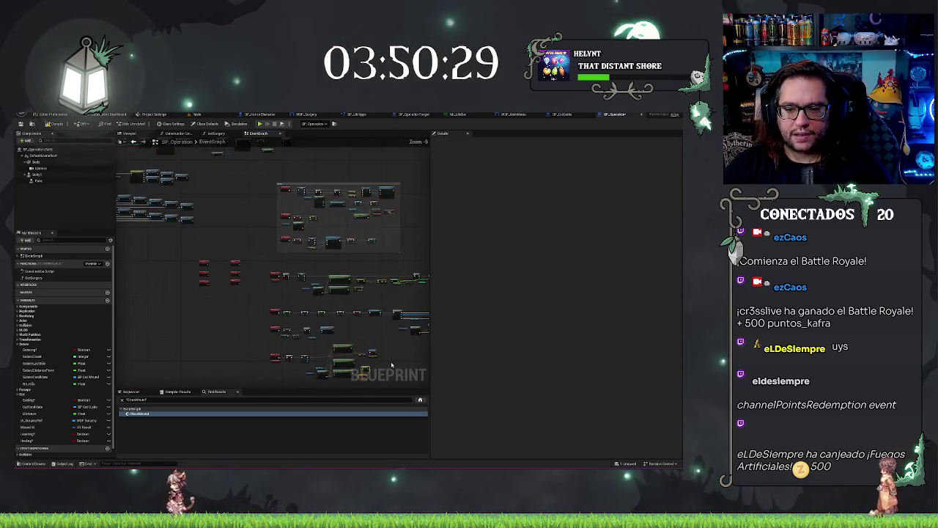
scroll(359, 323, up, 2)
scroll(288, 327, up, 2)
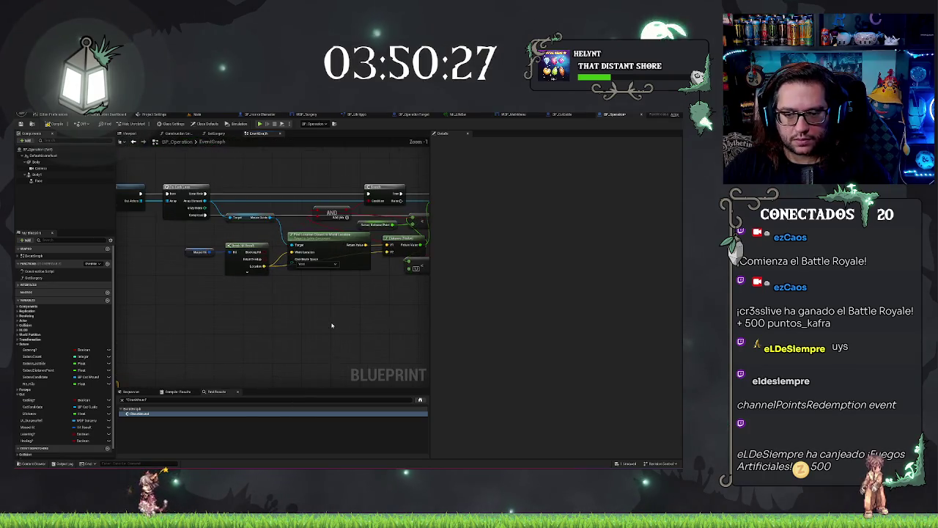
drag(332, 284, 293, 344)
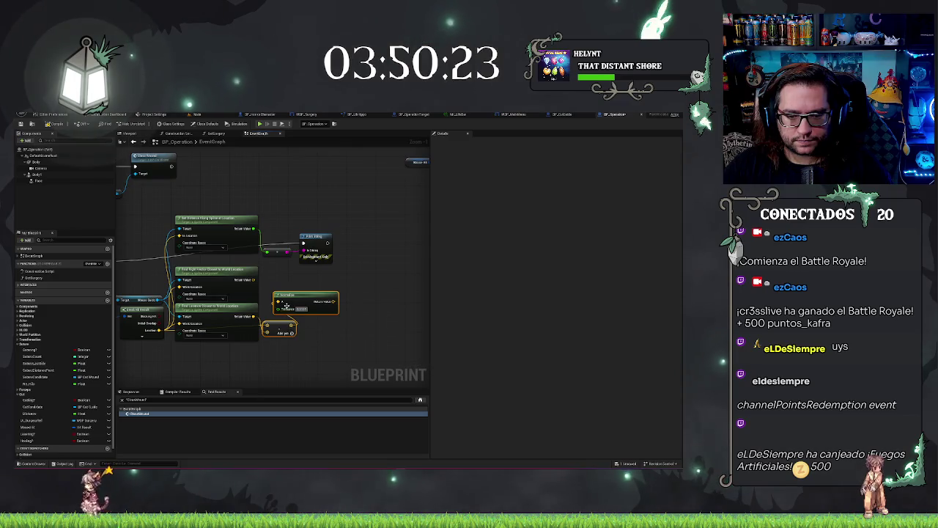
drag(255, 317, 340, 315)
text(distance)
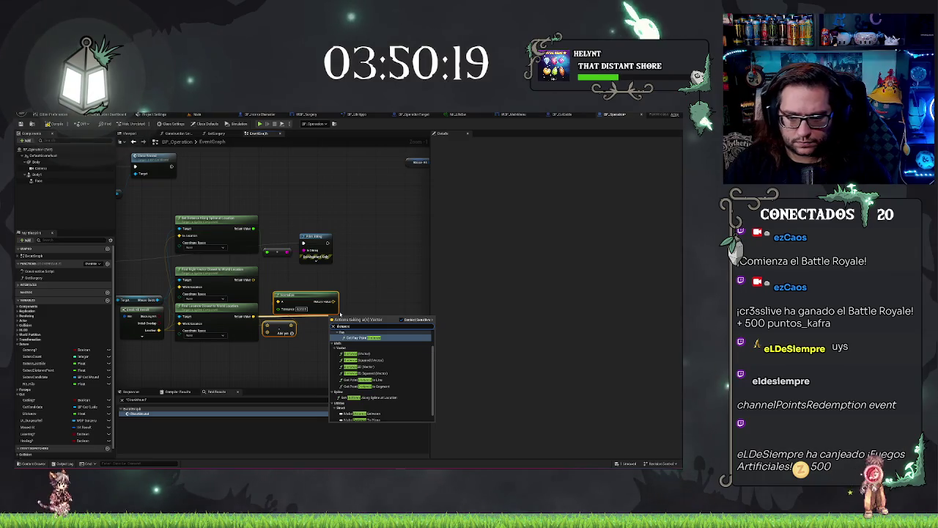
key(Down)
key(Down)
key(Return)
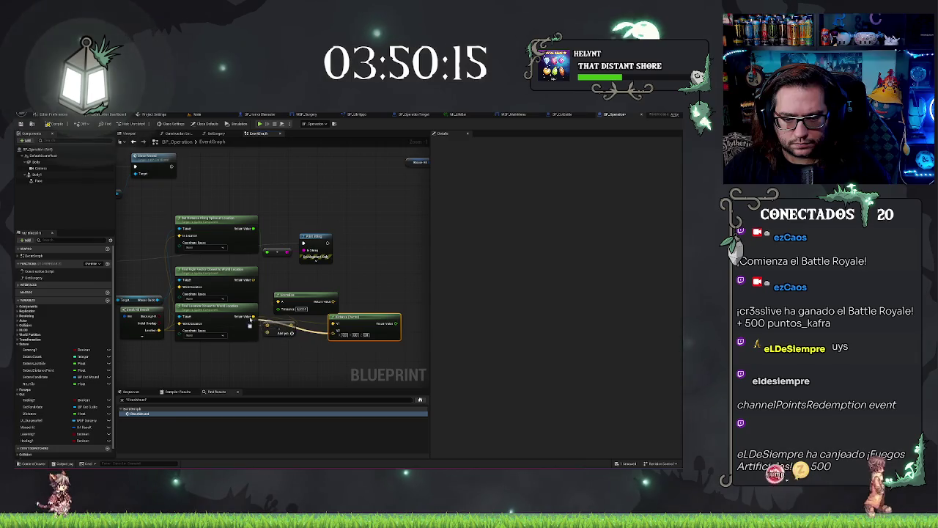
- Connect the Distance node's V2 input to the orange location pin and reposition it
drag(253, 316, 332, 330)
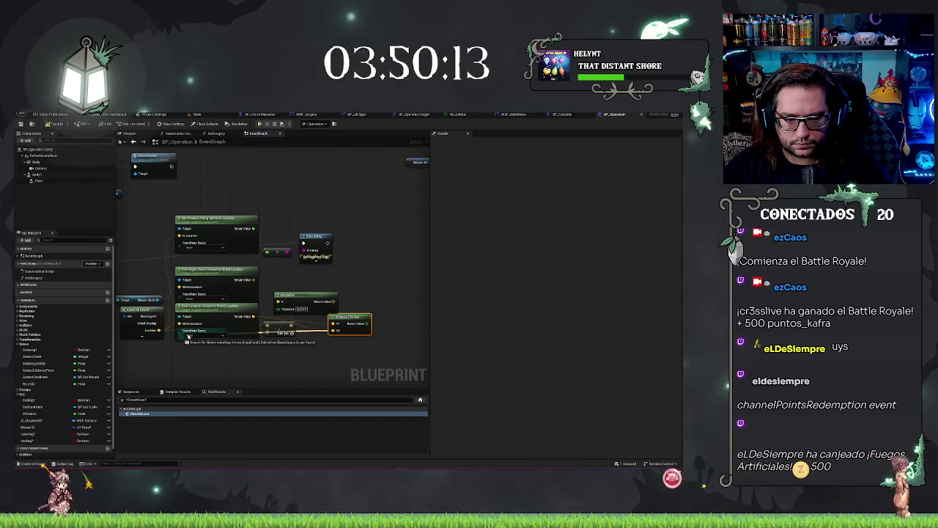
drag(160, 332, 161, 331)
mouse_move(339, 318)
mouse_down()
mouse_move(283, 311)
mouse_move(354, 310)
mouse_up()
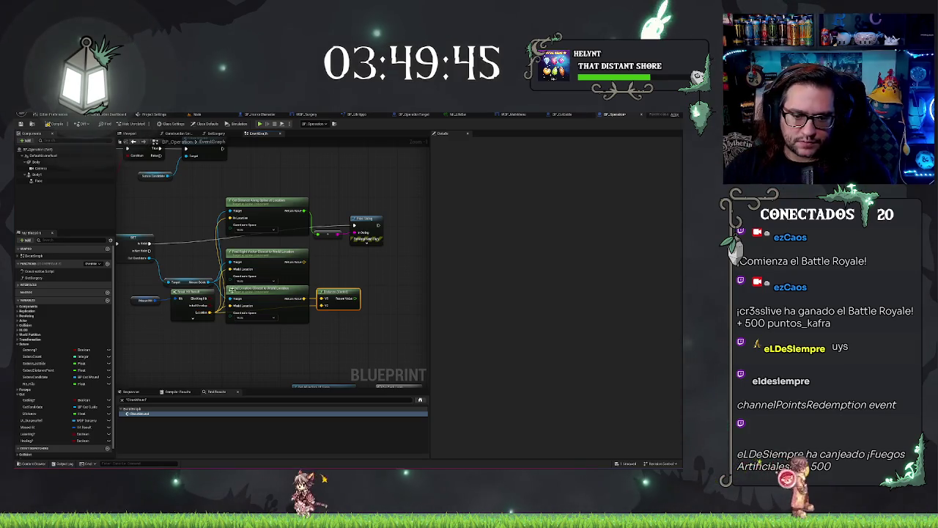
mouse_move(357, 298)
mouse_down()
mouse_move(383, 272)
mouse_move(326, 255)
mouse_move(317, 234)
mouse_up()
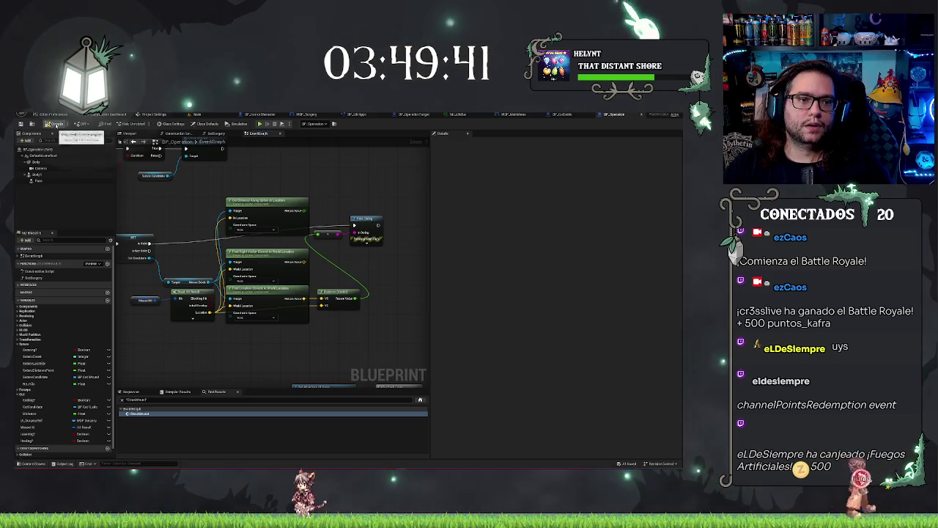
- Compile BP_Operation, test-play it in the Main level, then reopen its event graph
click(56, 125)
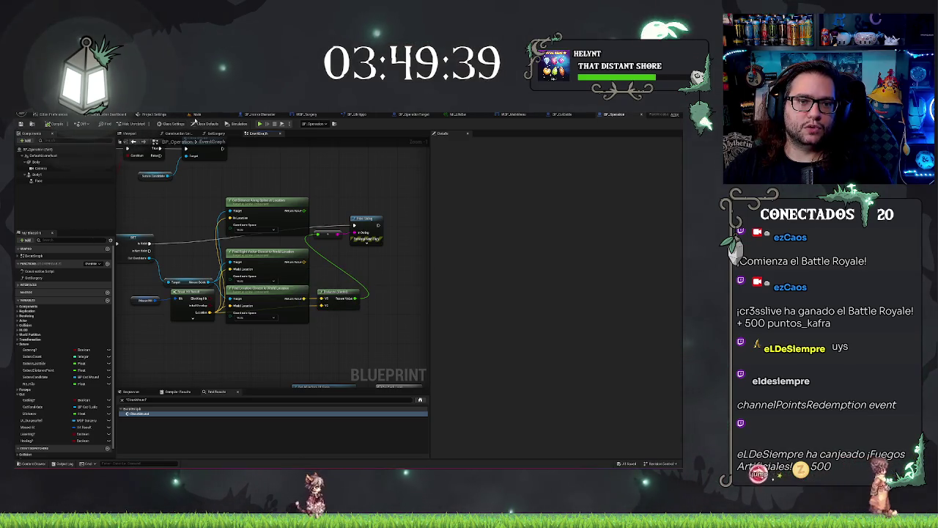
click(197, 114)
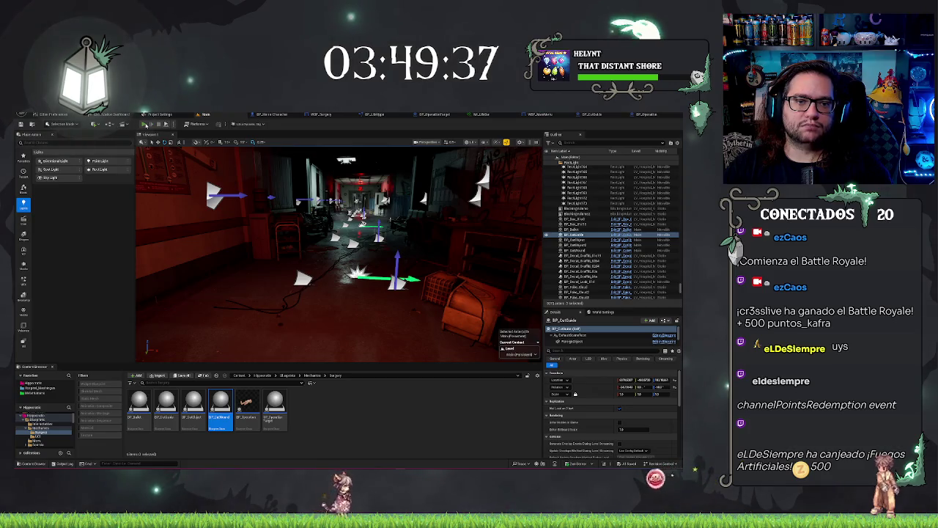
click(145, 124)
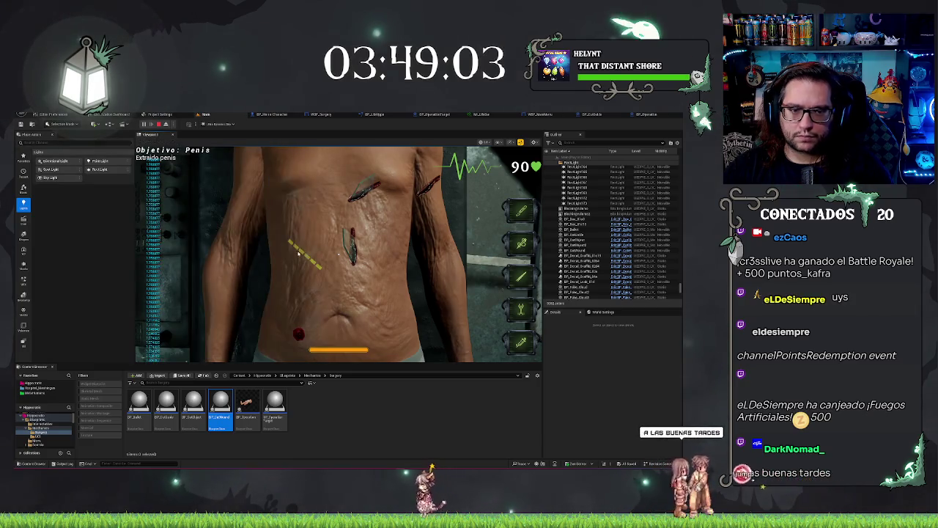
key(Escape)
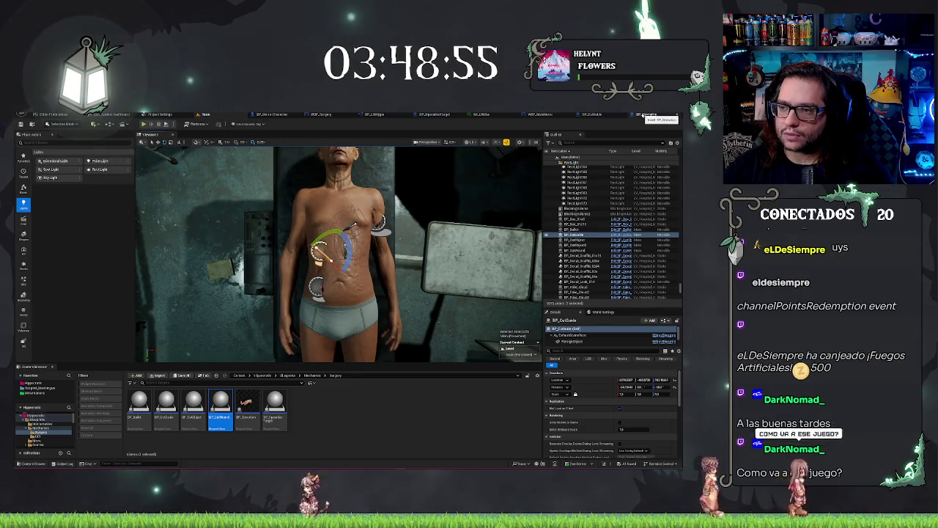
click(641, 115)
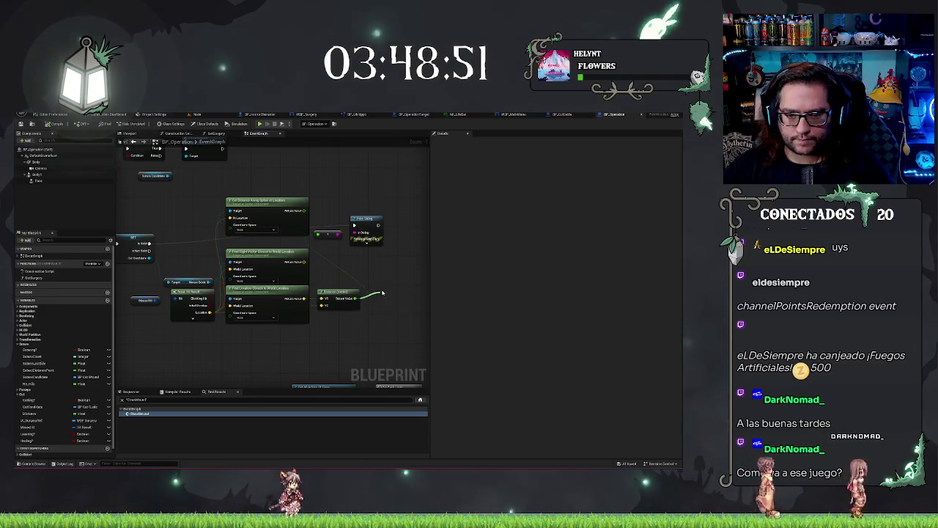
- Feed the Distance Return Value into a new Greater (>) comparison node
drag(357, 301, 382, 293)
text(greate)
key(Return)
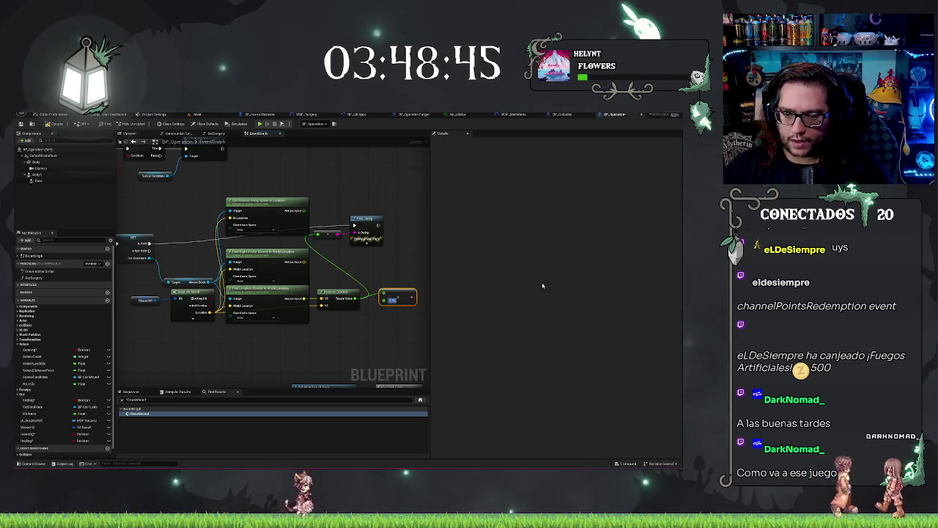
- Add a Branch node and put a NOT Boolean node on its Condition input
click(390, 238)
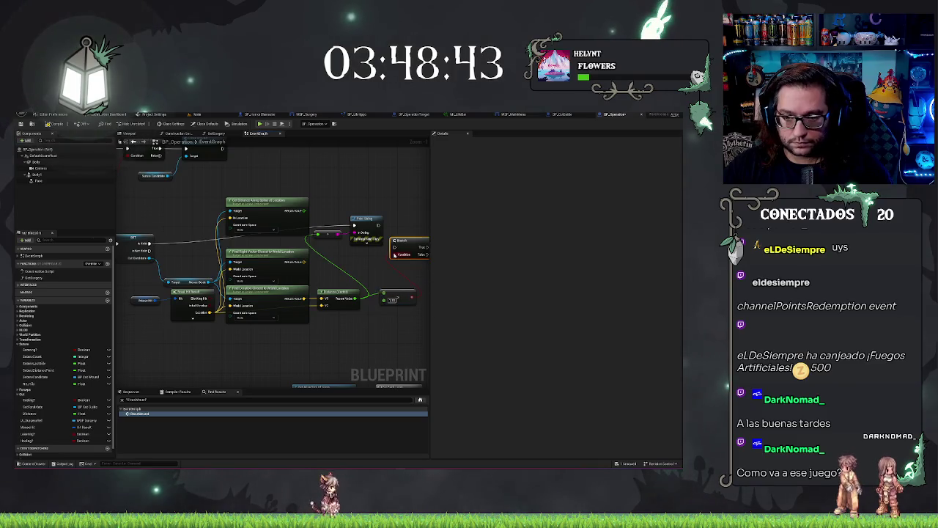
drag(366, 278, 349, 292)
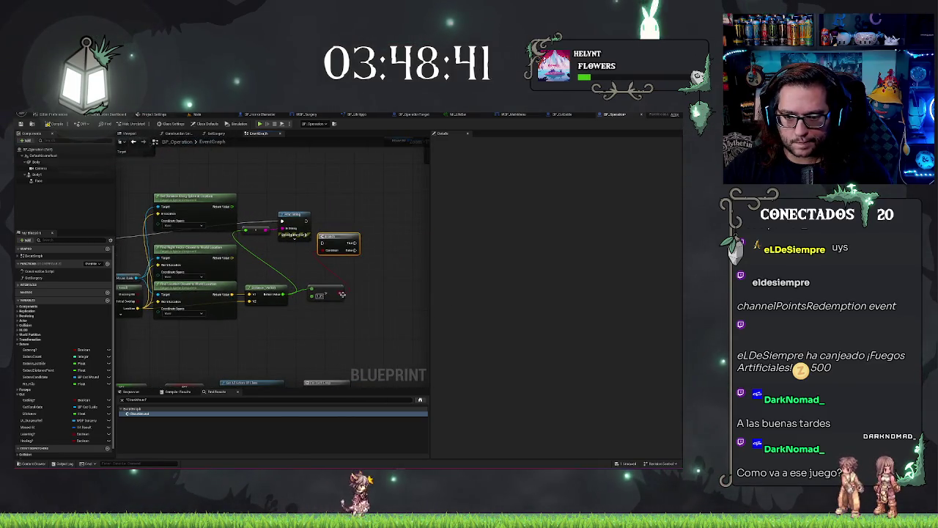
drag(341, 293, 334, 277)
text(notboo)
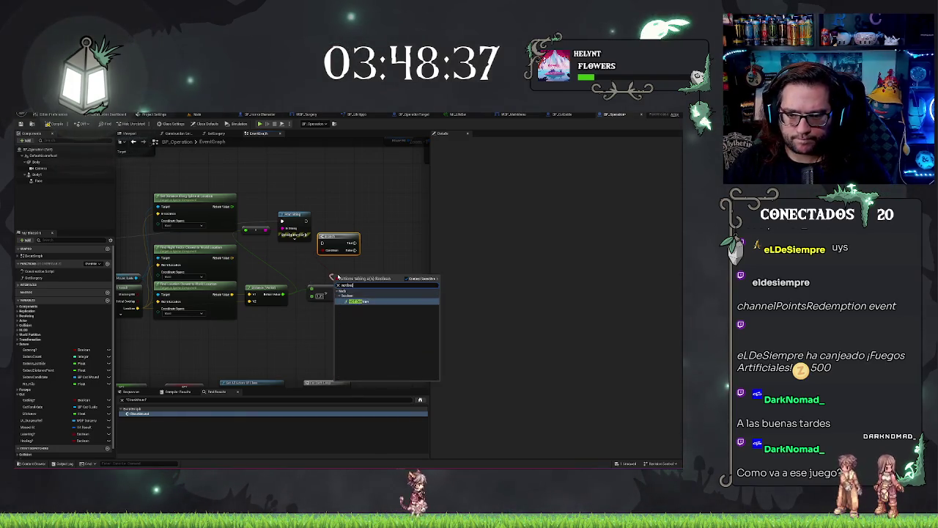
key(Return)
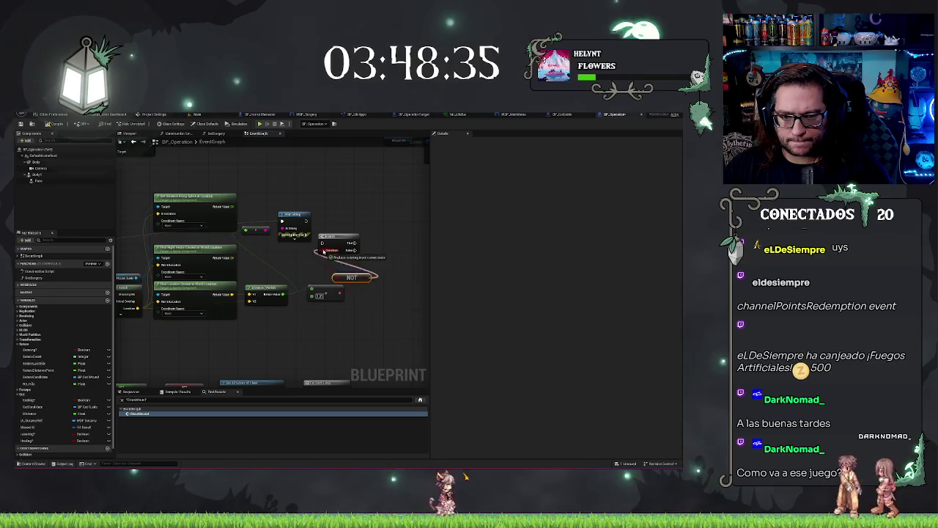
drag(335, 274, 330, 279)
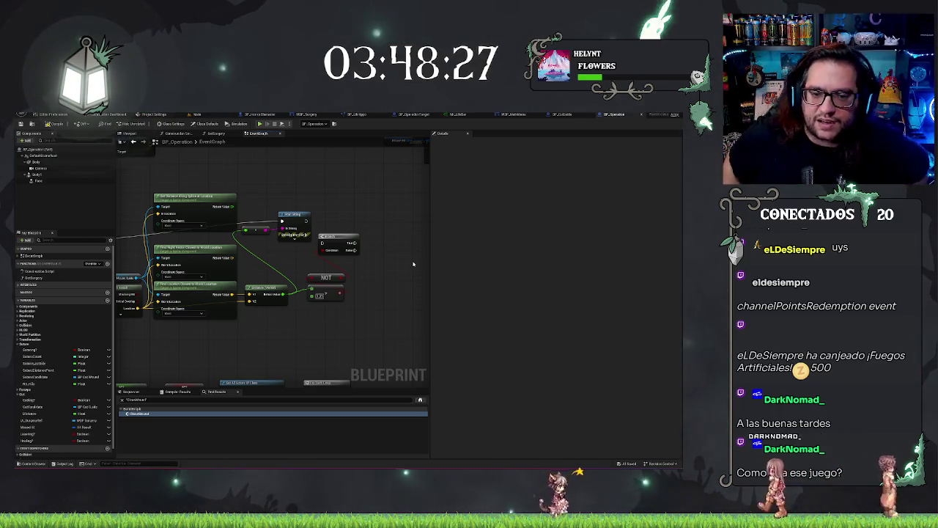
drag(293, 197, 323, 186)
drag(290, 242, 328, 245)
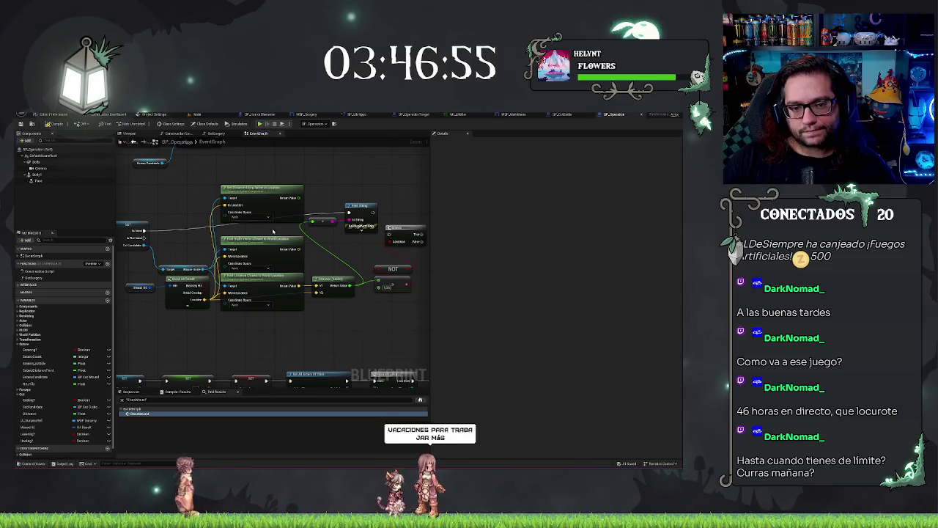
- Delete the Find Right Vector Closest to World Location node and reframe the remaining graph
key(Delete)
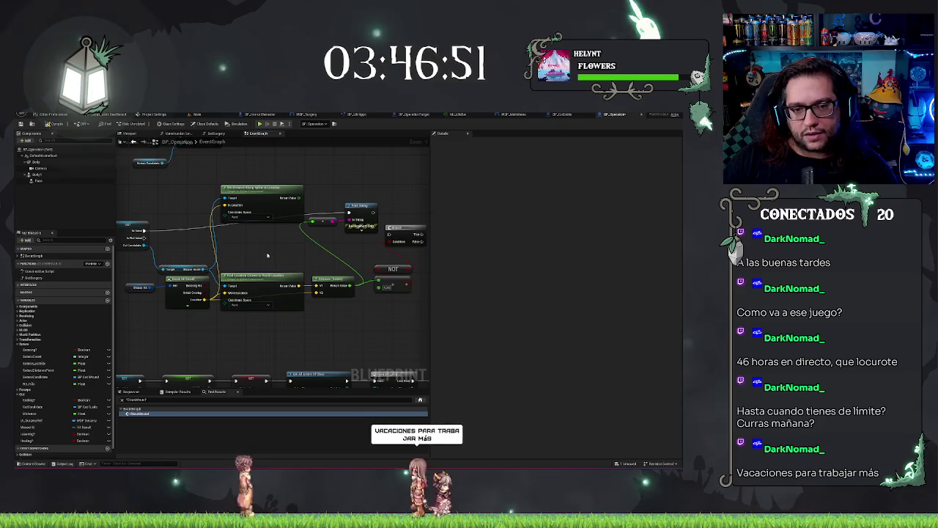
drag(267, 255, 329, 226)
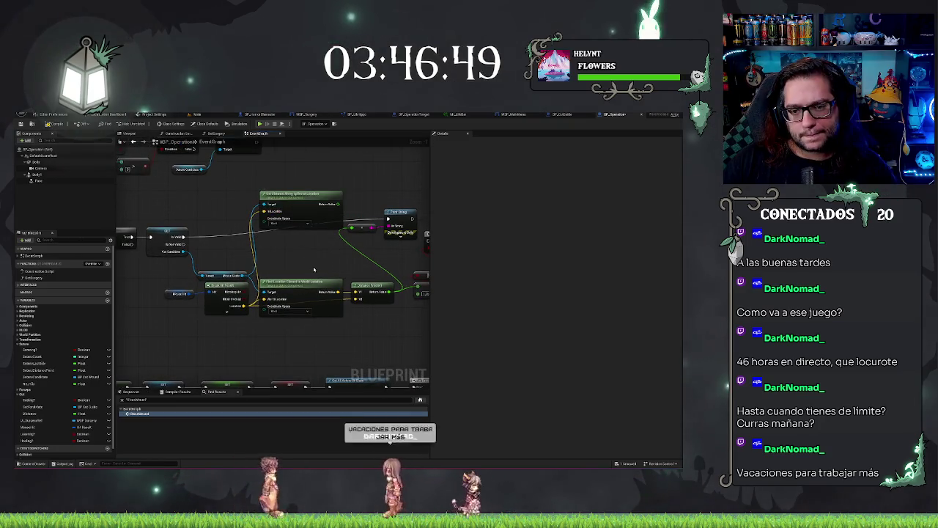
mouse_move(310, 267)
mouse_down()
mouse_move(316, 232)
mouse_move(320, 263)
mouse_up()
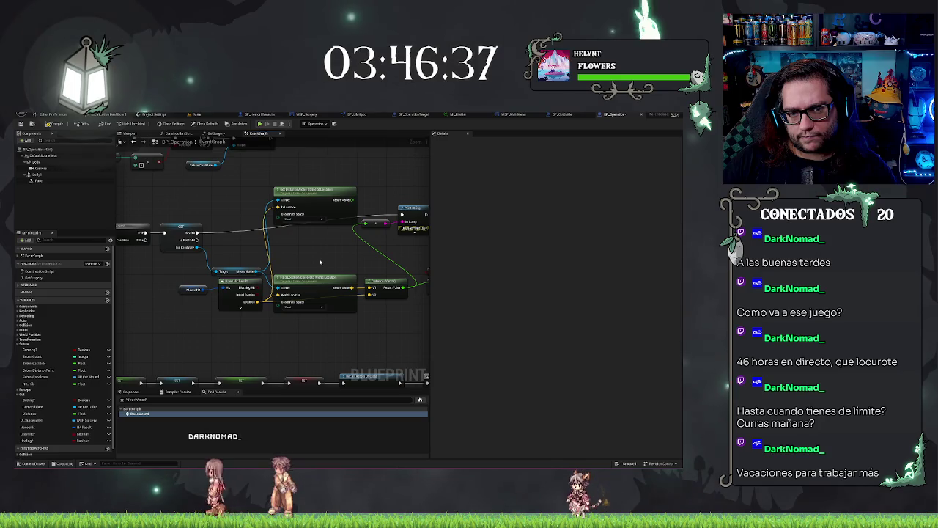
drag(320, 262, 301, 216)
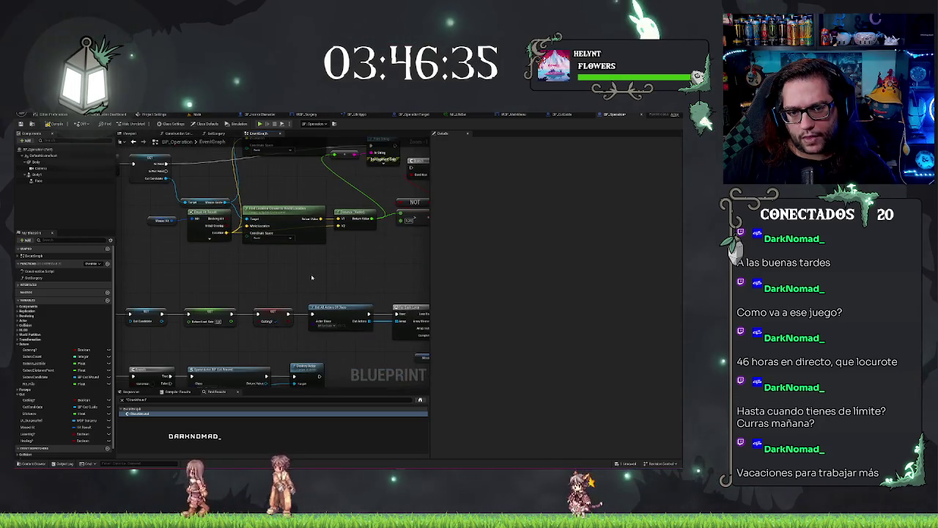
drag(303, 254, 283, 209)
scroll(303, 255, down, 6)
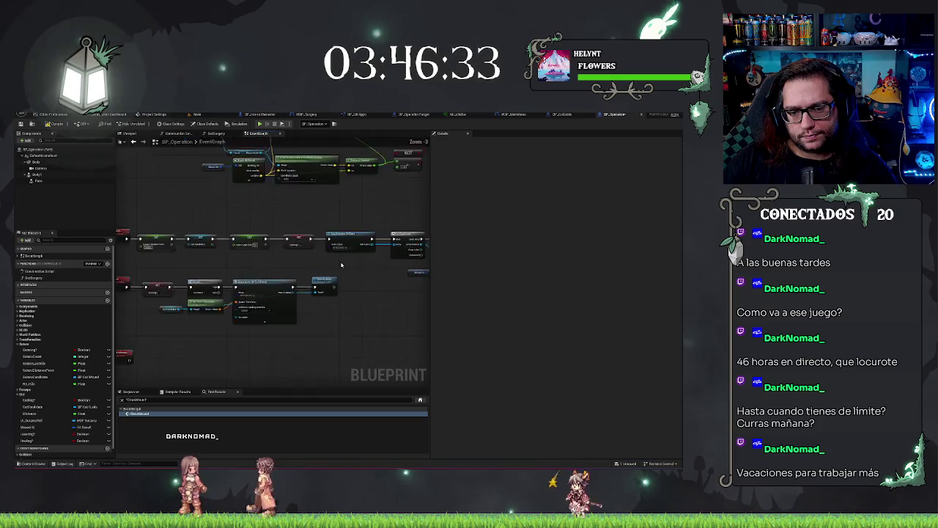
scroll(344, 284, up, 2)
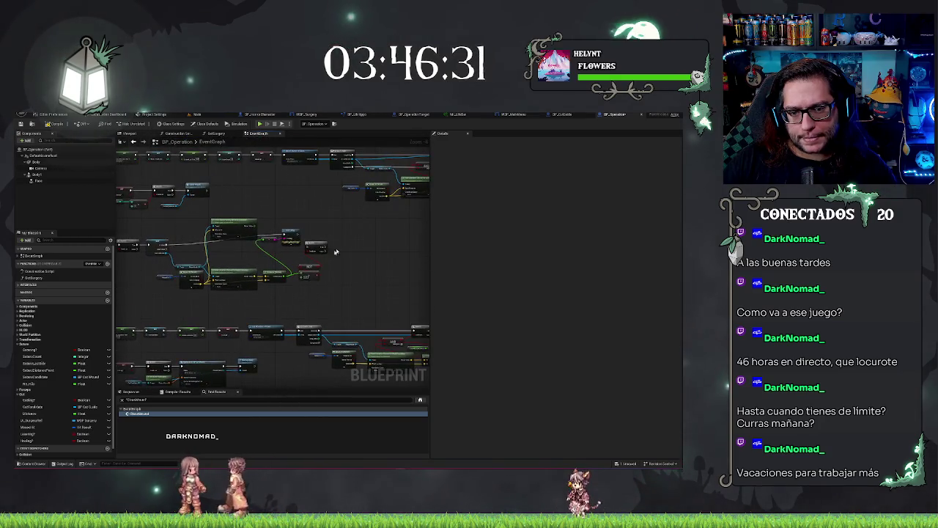
scroll(311, 275, up, 1)
scroll(311, 275, up, 3)
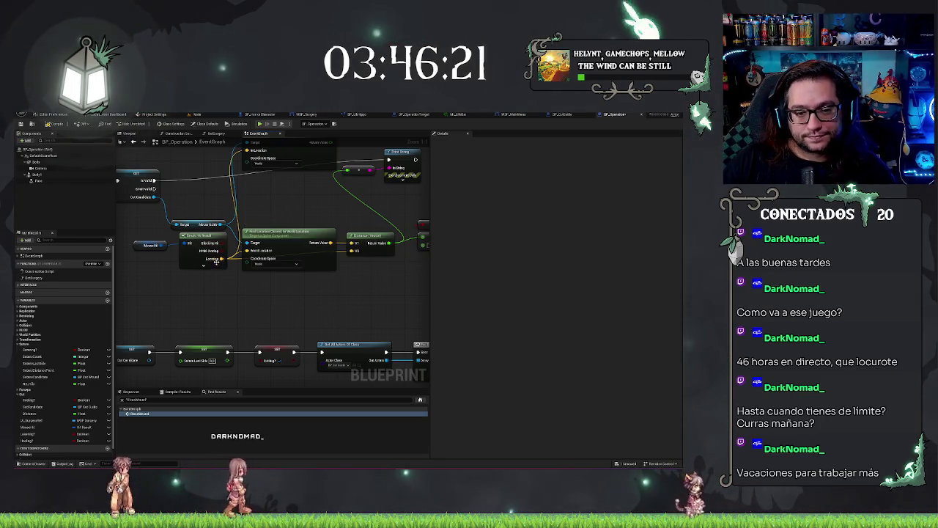
- Add a Find Location Closest to World Location node off the Mouse Guide spline
drag(221, 224, 251, 197)
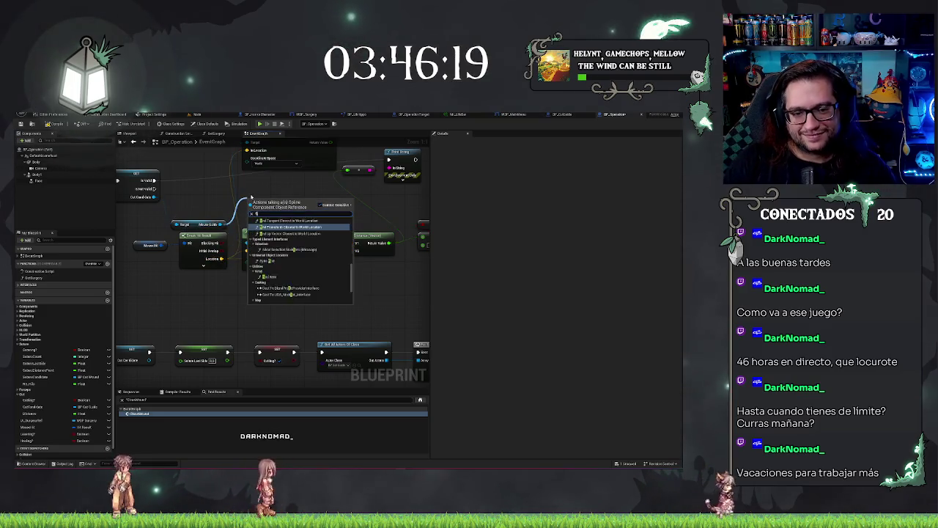
text(find)
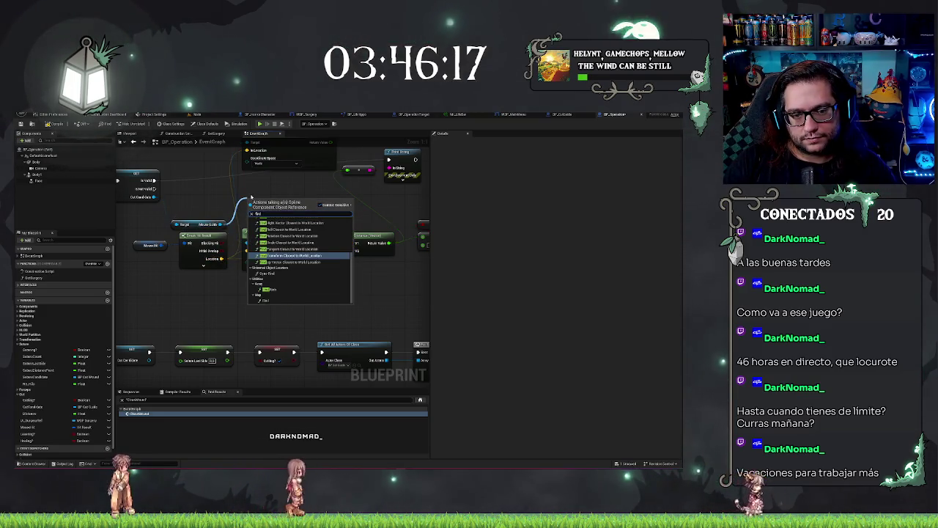
text( location)
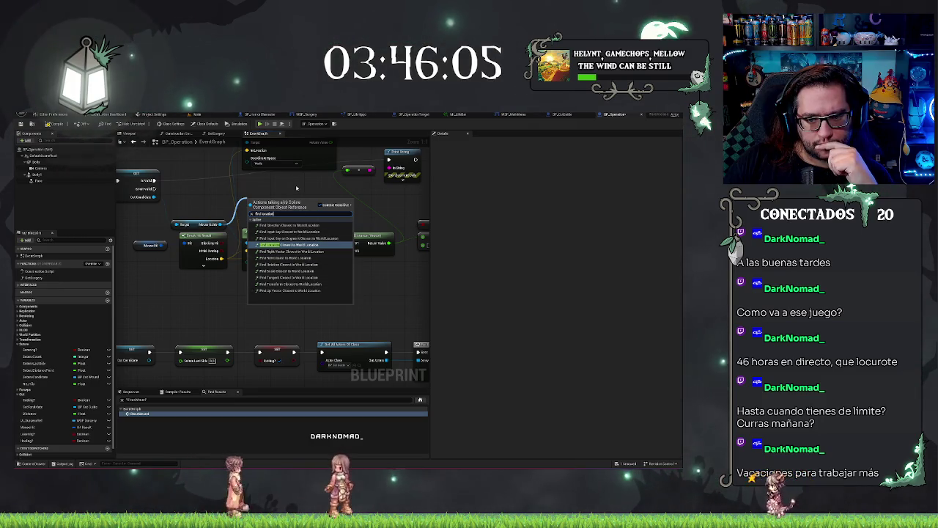
click(279, 244)
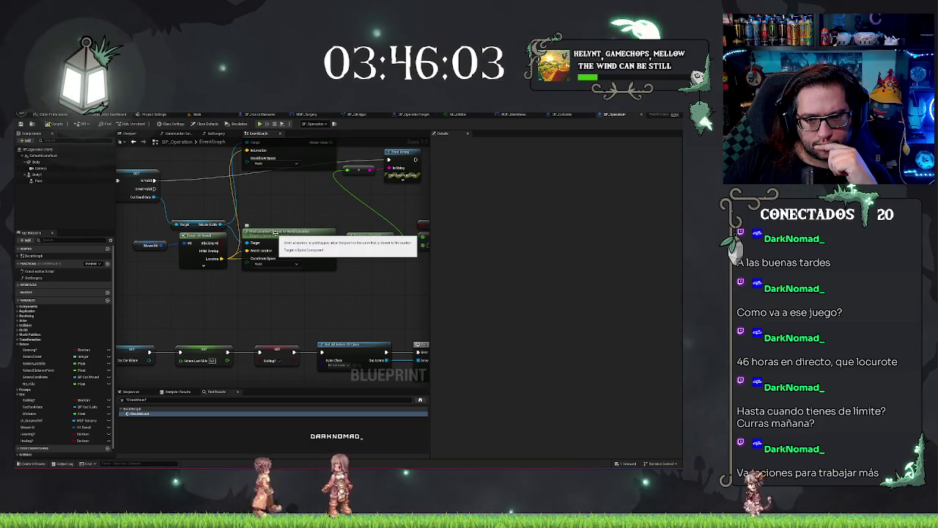
- Add a Get Spline Point node on Mouse Guide and break its result with Break Spline Point
drag(222, 224, 252, 219)
text(get point)
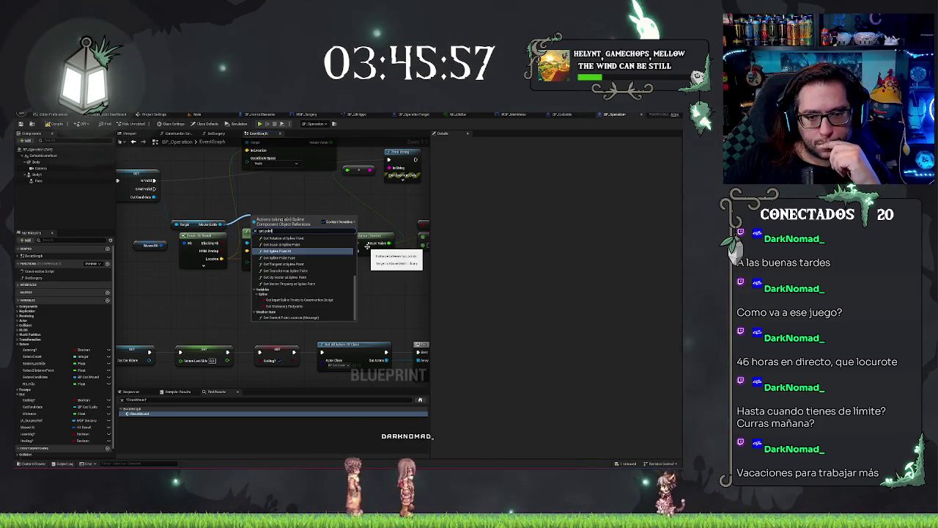
click(290, 252)
mouse_move(290, 252)
mouse_down()
mouse_move(293, 189)
mouse_move(352, 217)
mouse_up()
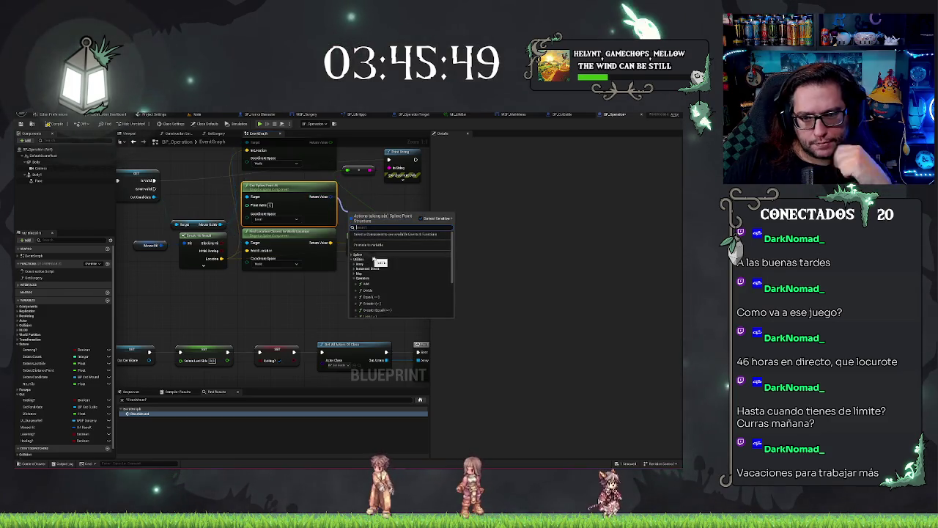
text(break)
key(Return)
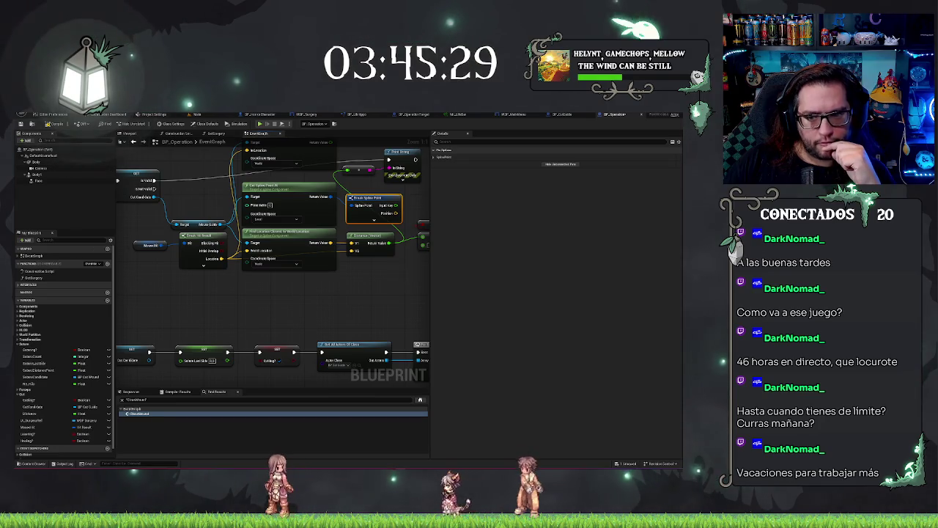
drag(399, 272, 312, 280)
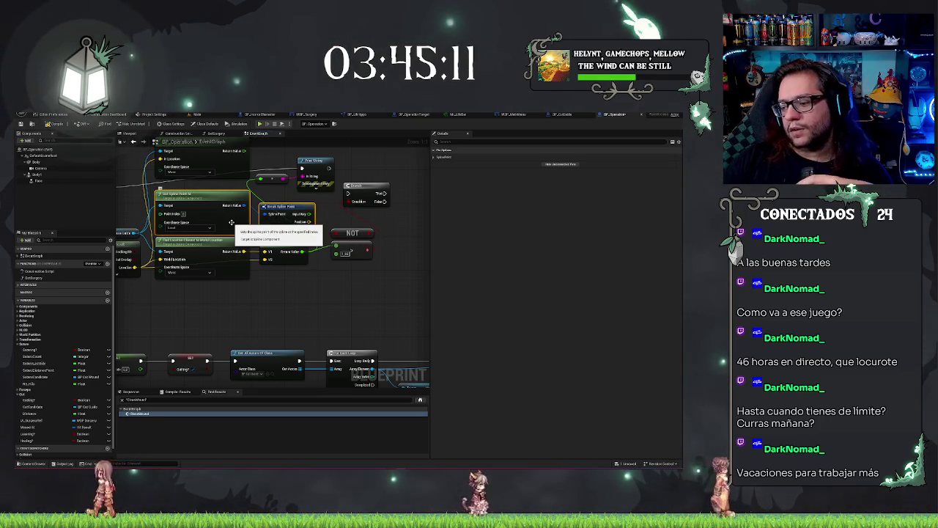
- Delete the Get Spline Point and Break Spline Point nodes
key(Delete)
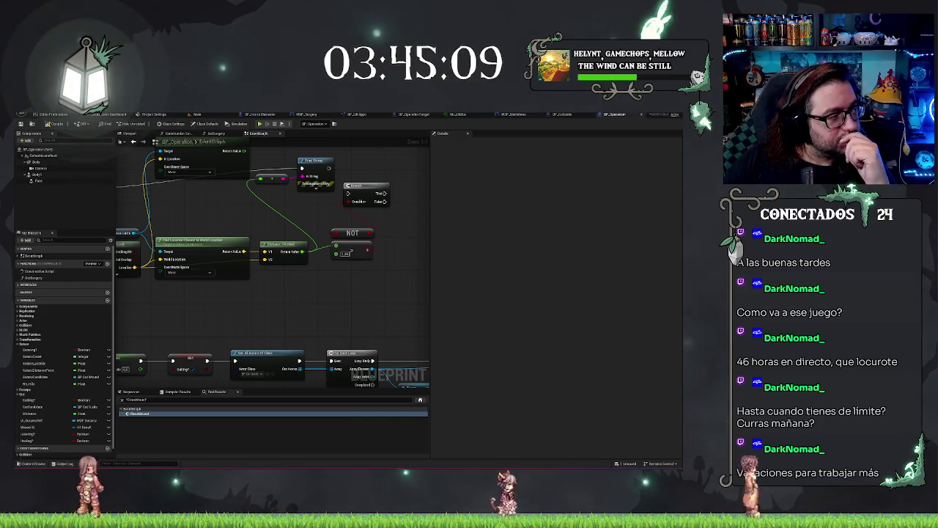
scroll(296, 234, down, 3)
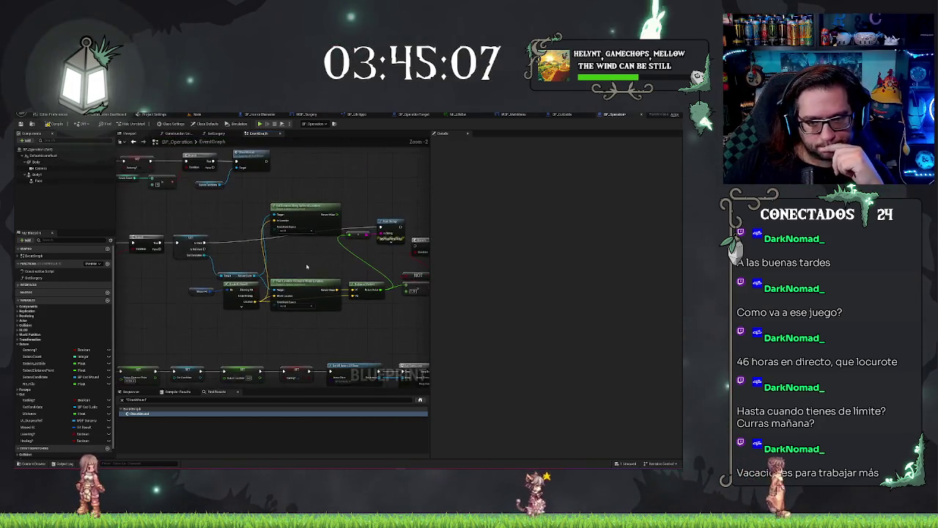
scroll(307, 266, up, 2)
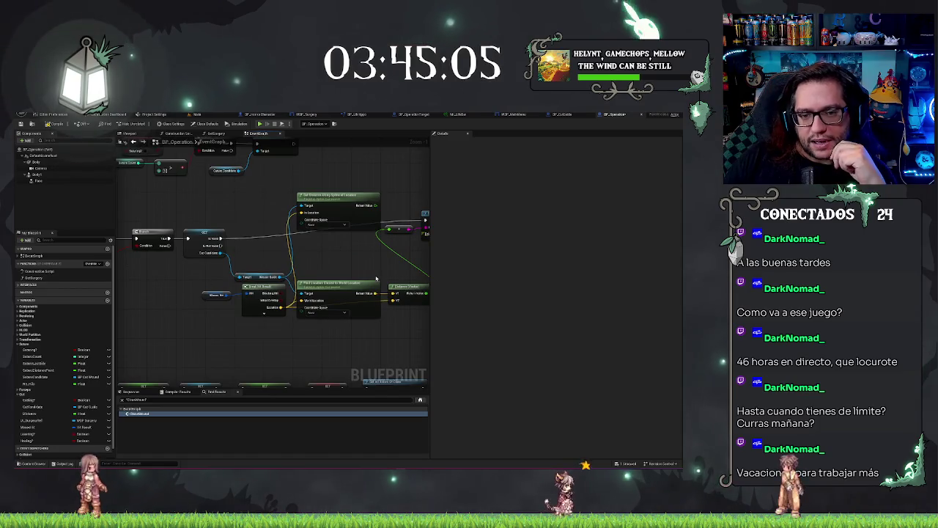
drag(338, 255, 381, 247)
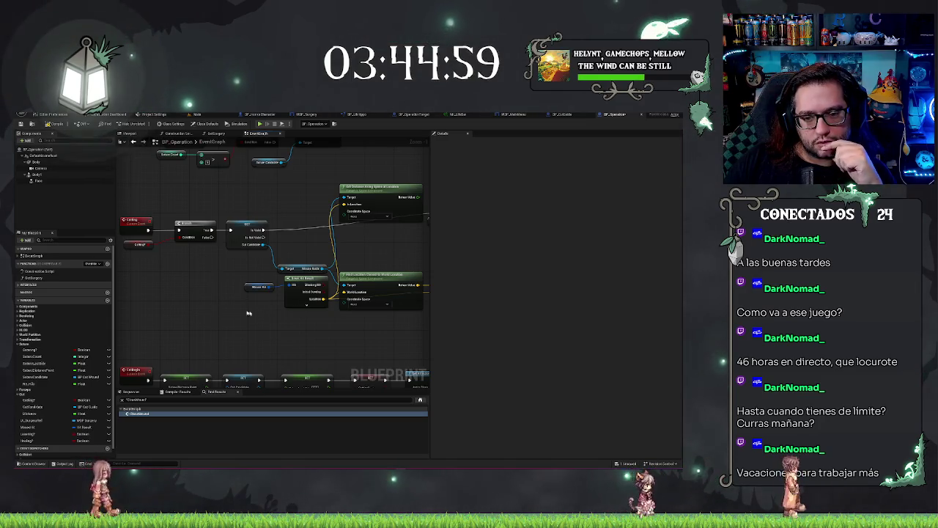
drag(249, 313, 142, 288)
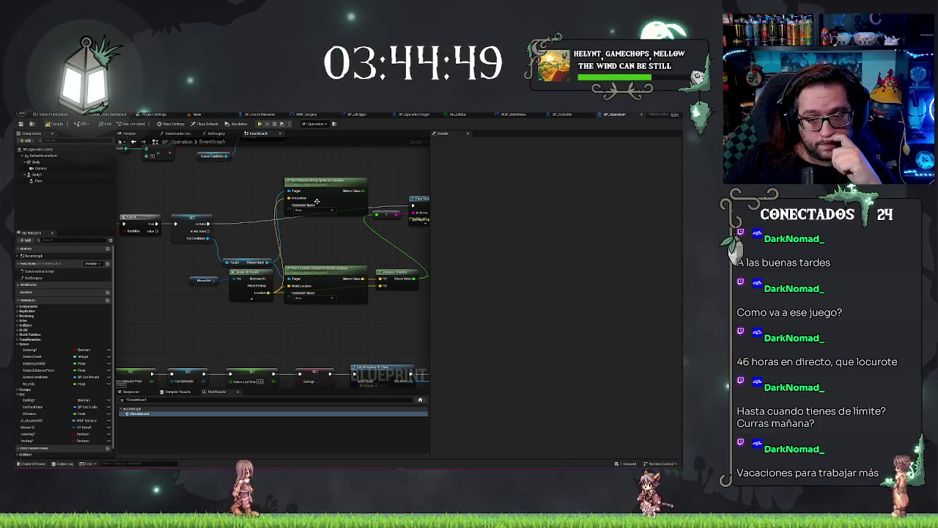
- Move the Get Distance Along Spline at Location node lower in the graph
mouse_move(321, 187)
mouse_down()
mouse_move(317, 234)
mouse_move(321, 227)
mouse_up()
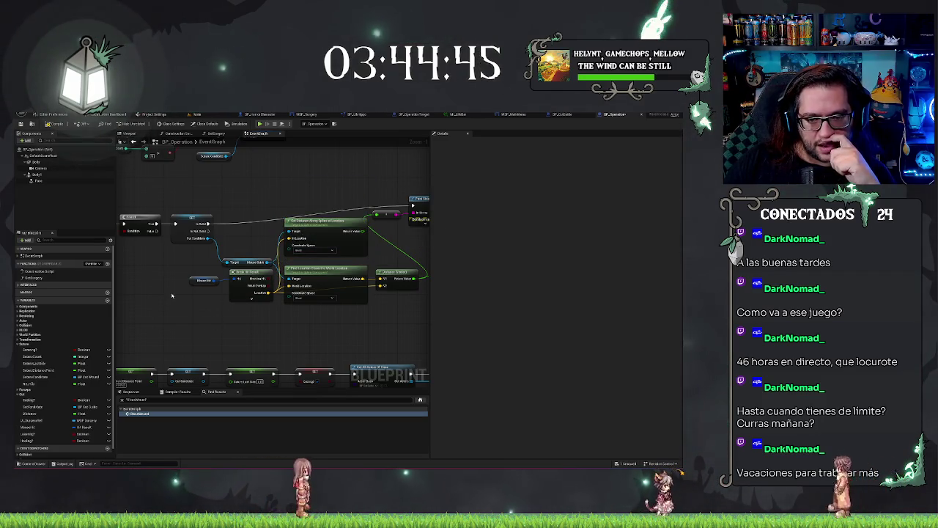
click(151, 280)
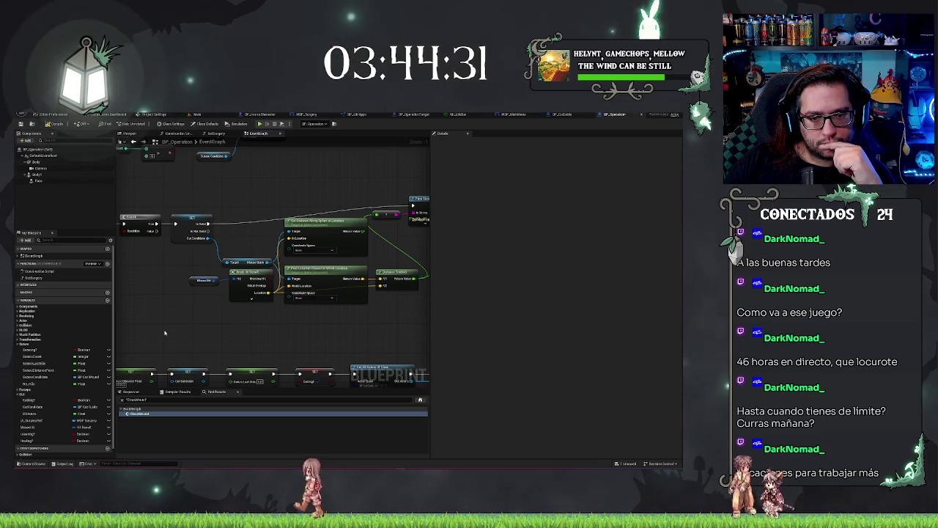
drag(168, 330, 242, 323)
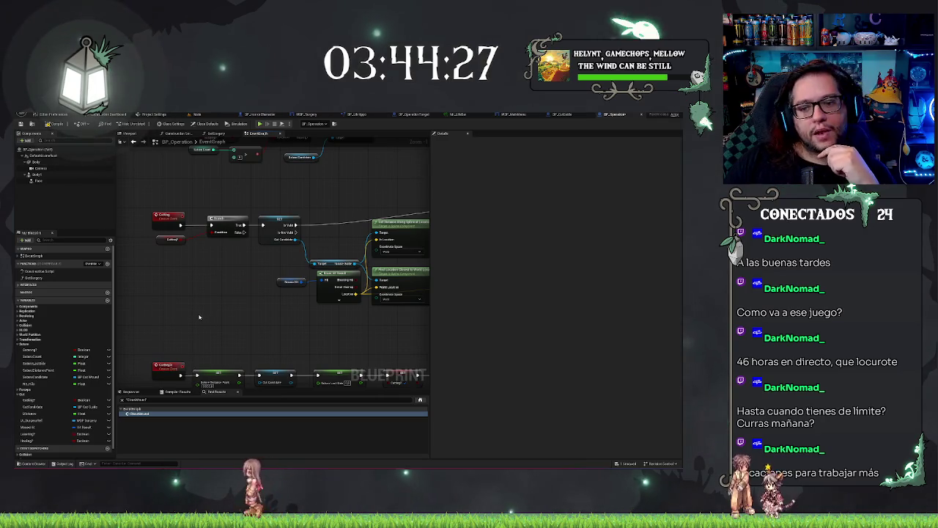
drag(191, 314, 147, 292)
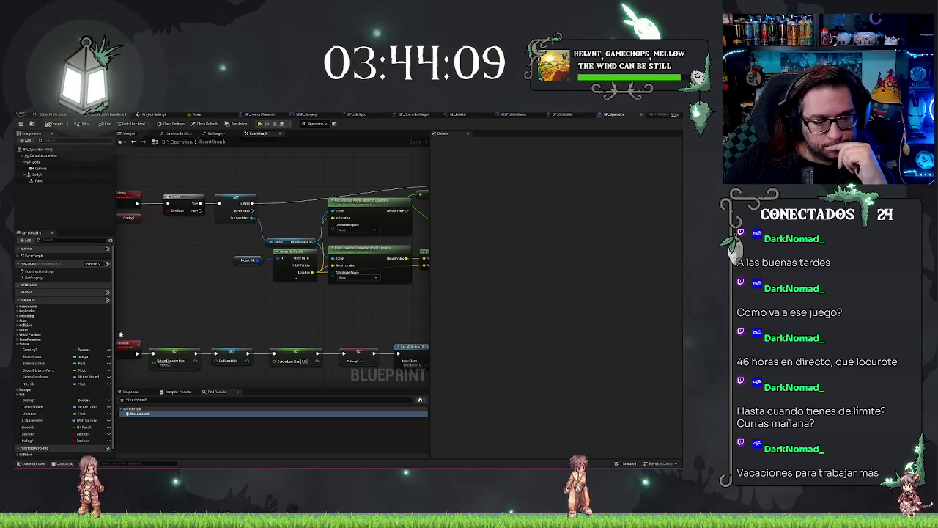
- Inspect a float variable, then right-click a My Blueprint variable category for add-new options
click(48, 372)
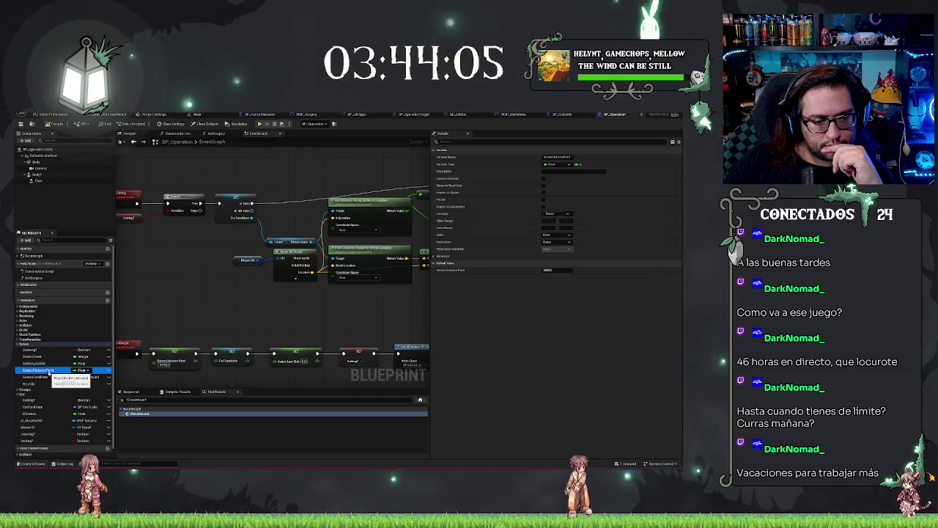
scroll(369, 330, down, 1)
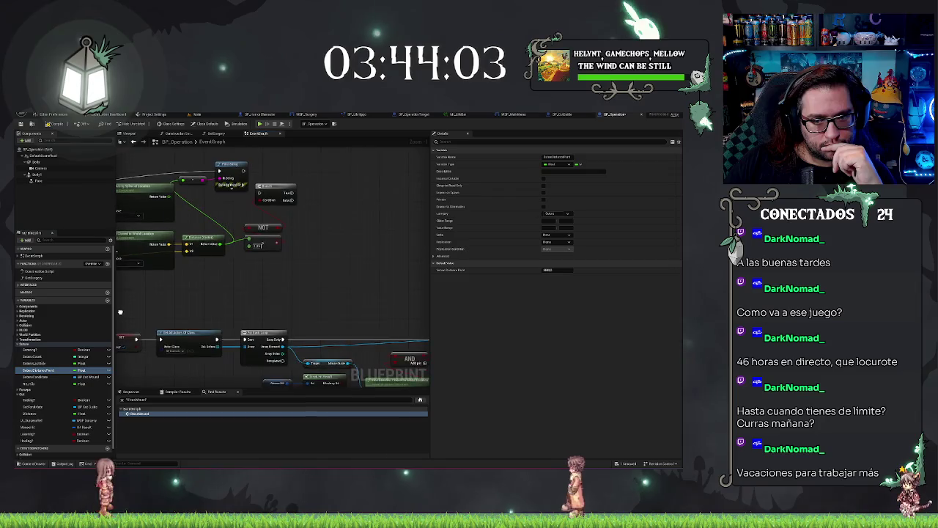
scroll(345, 293, down, 1)
mouse_move(345, 292)
mouse_down()
mouse_move(331, 283)
mouse_move(326, 253)
mouse_up()
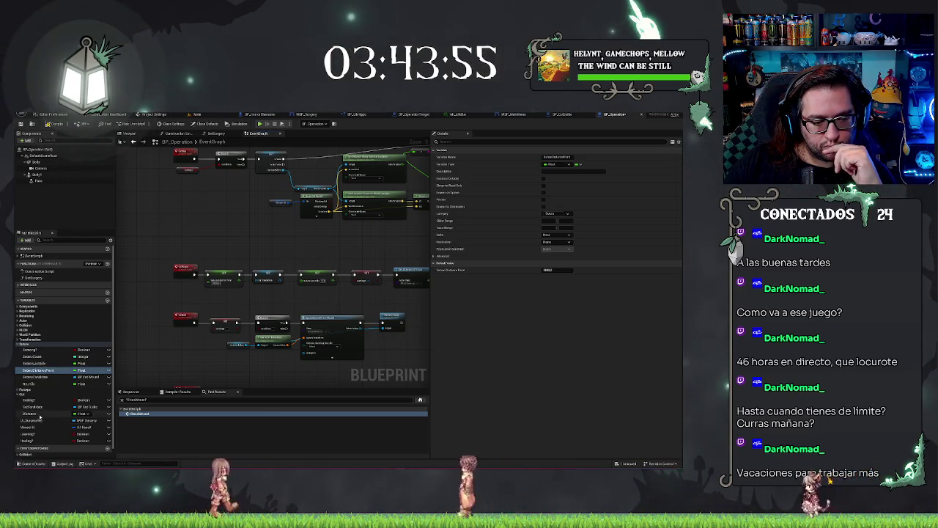
click(26, 395)
right_click(25, 396)
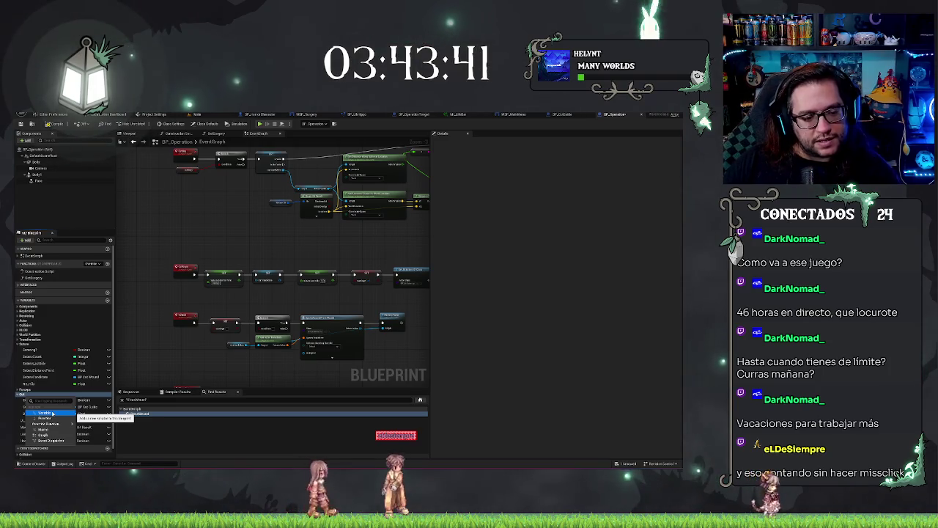
- Add a float variable named '...tancePatrol', move it into the Distance category, and start renaming it
click(52, 413)
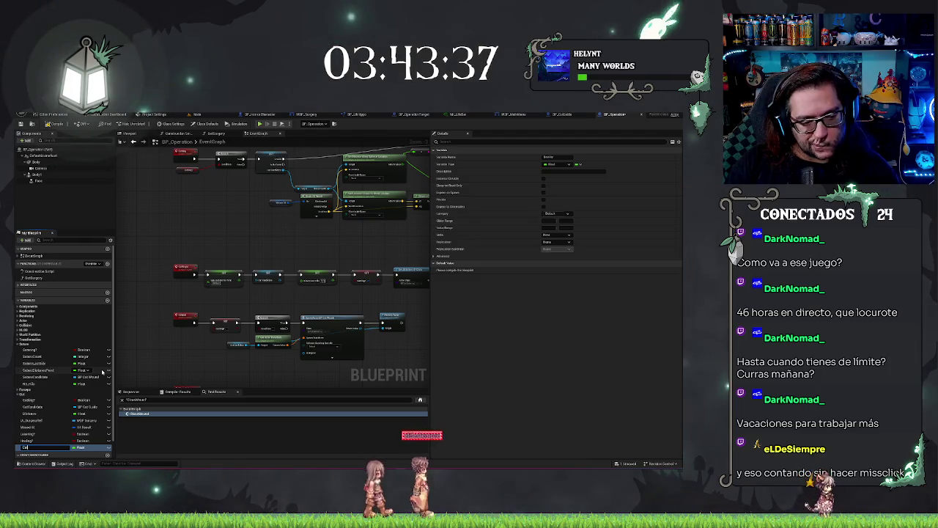
text(tancePatrol)
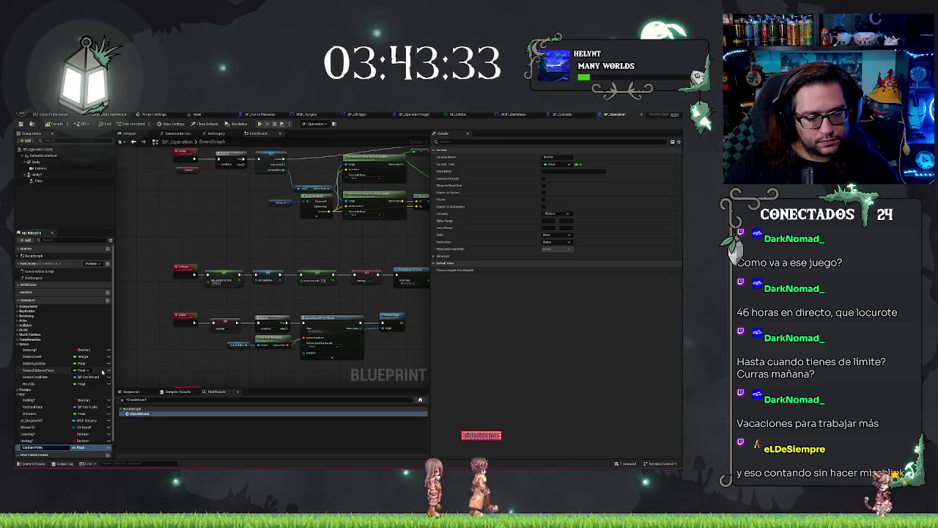
key(Return)
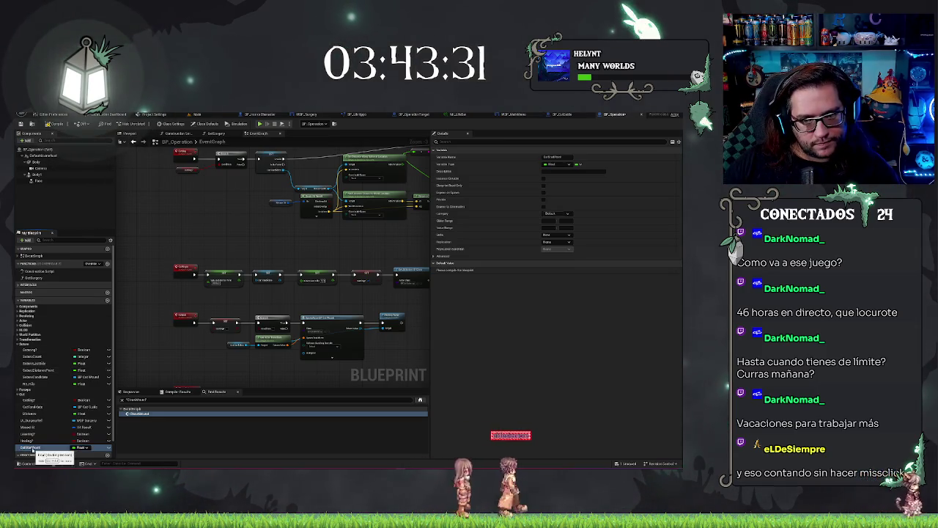
click(32, 447)
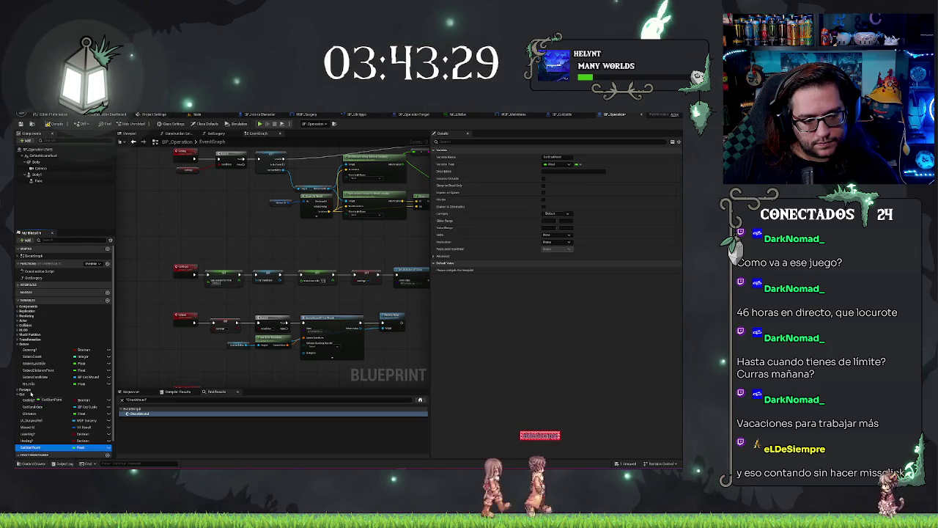
drag(38, 413, 41, 419)
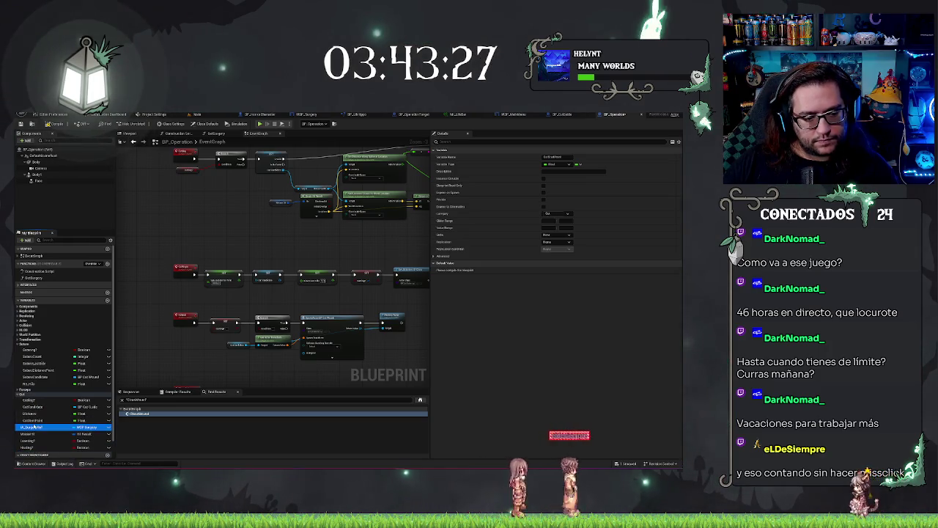
double_click(51, 420)
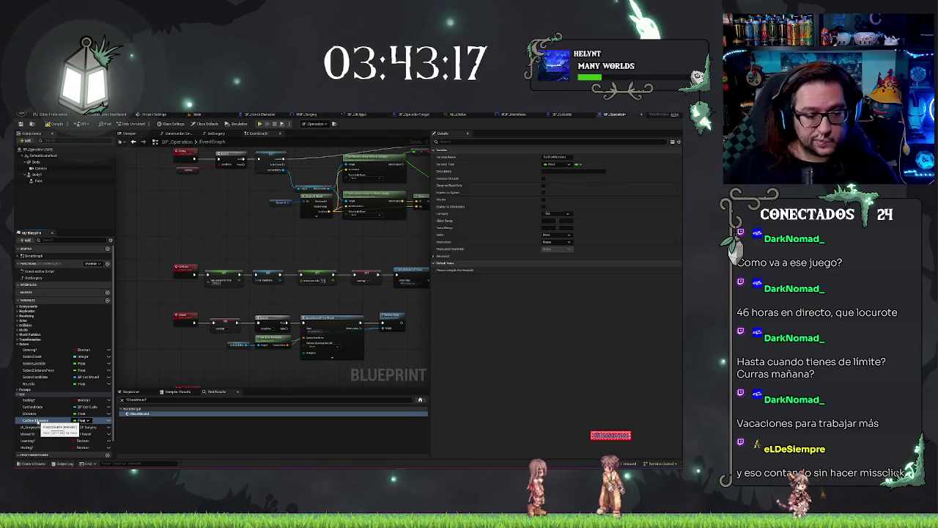
drag(313, 297, 236, 305)
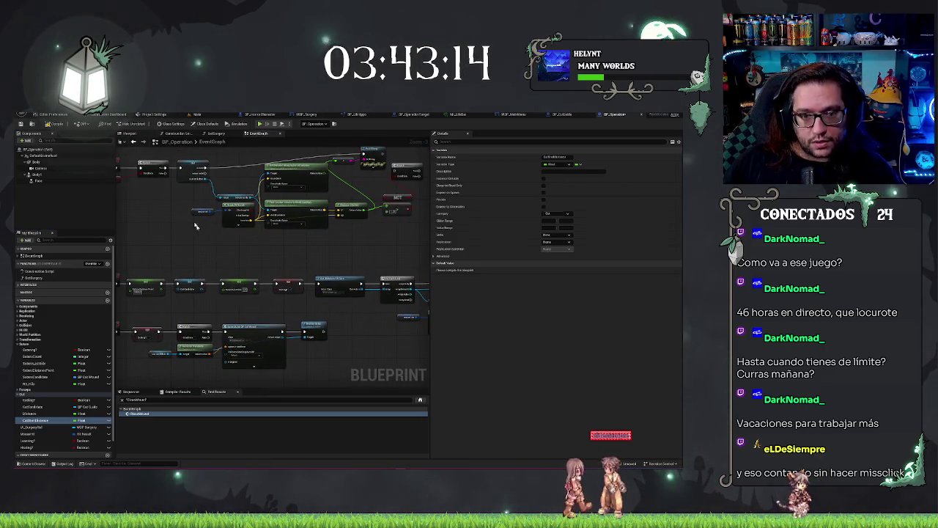
- Select the Get Distance Along Spline at Location node and bring the loop and hit-result nodes into view
click(298, 203)
drag(356, 242, 361, 265)
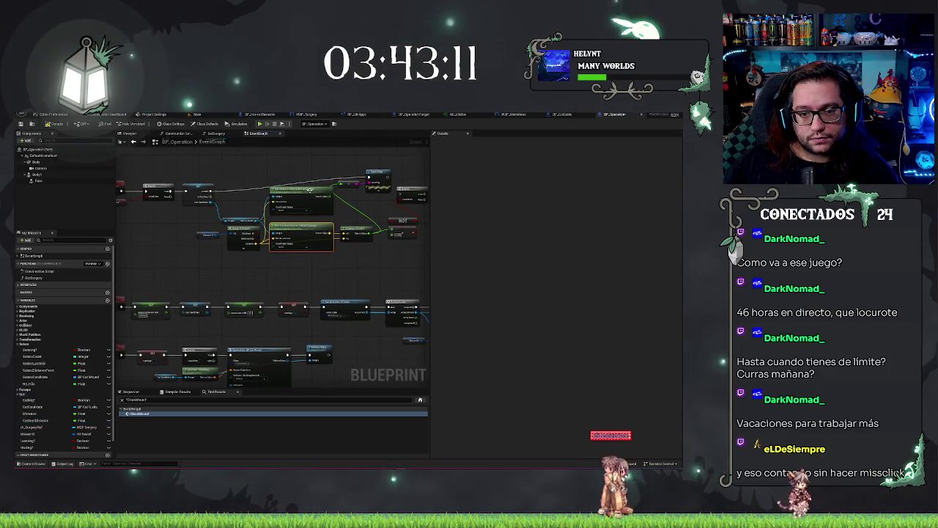
mouse_move(389, 308)
mouse_down()
mouse_move(325, 342)
mouse_move(409, 358)
mouse_move(352, 330)
mouse_move(215, 329)
mouse_move(320, 325)
mouse_move(293, 345)
mouse_move(247, 323)
mouse_up()
scroll(234, 320, up, 2)
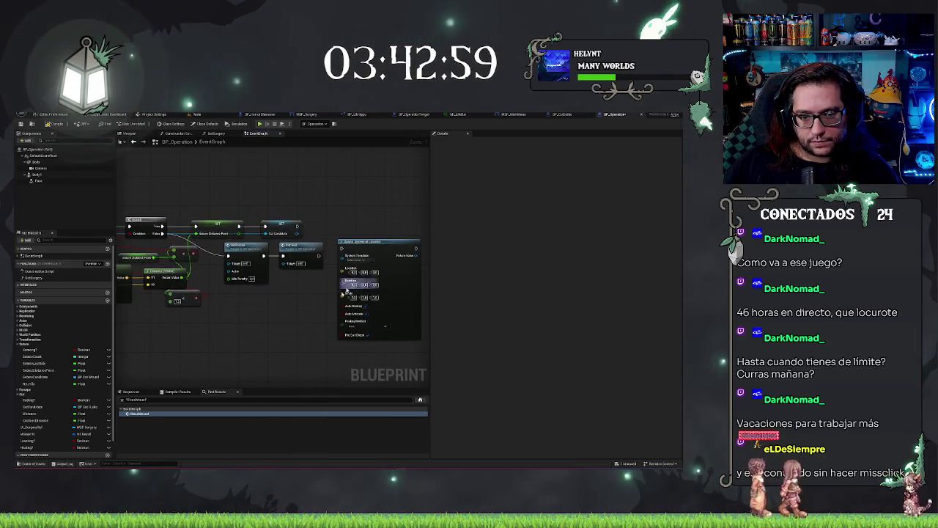
drag(442, 342, 420, 317)
mouse_move(241, 318)
mouse_down()
mouse_move(314, 299)
mouse_move(329, 308)
mouse_up()
- Paste a copy of the Get Distance Along Spline node and feed it the loop's array element
key(ctrl+v)
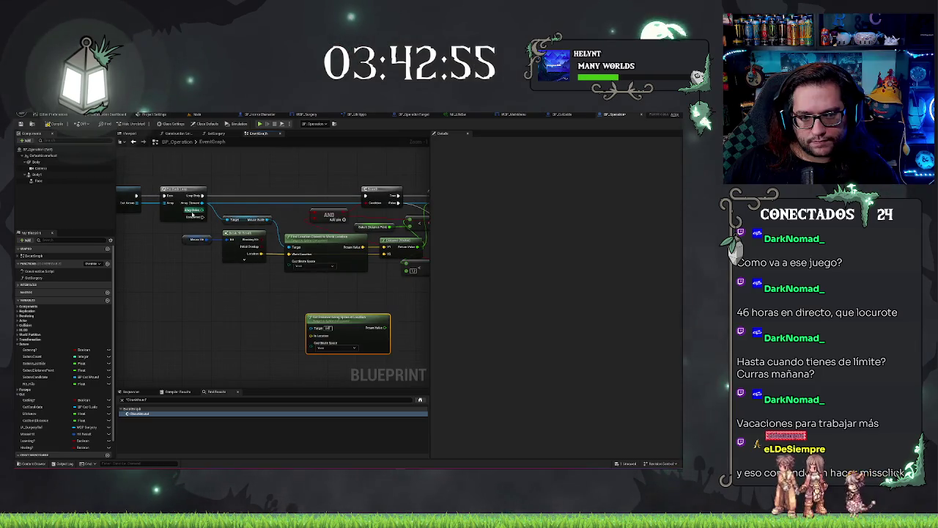
drag(261, 253, 314, 330)
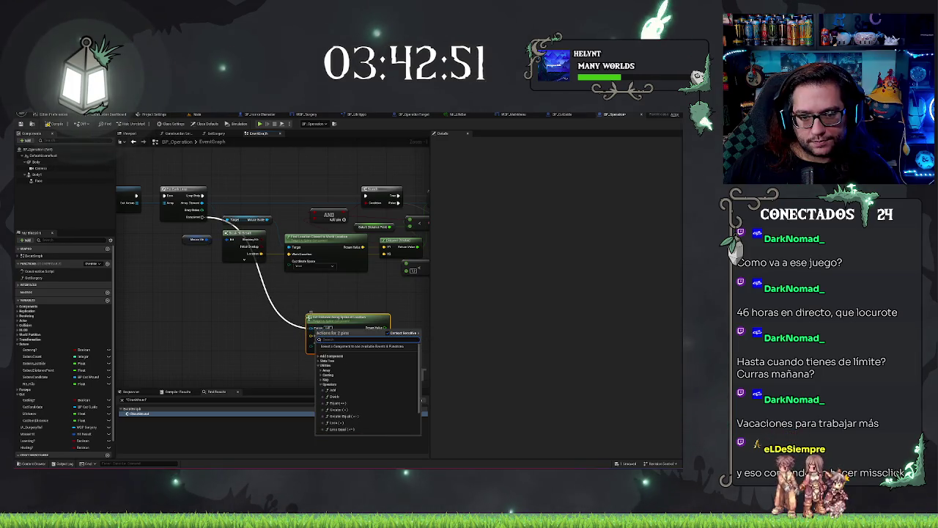
key(Escape)
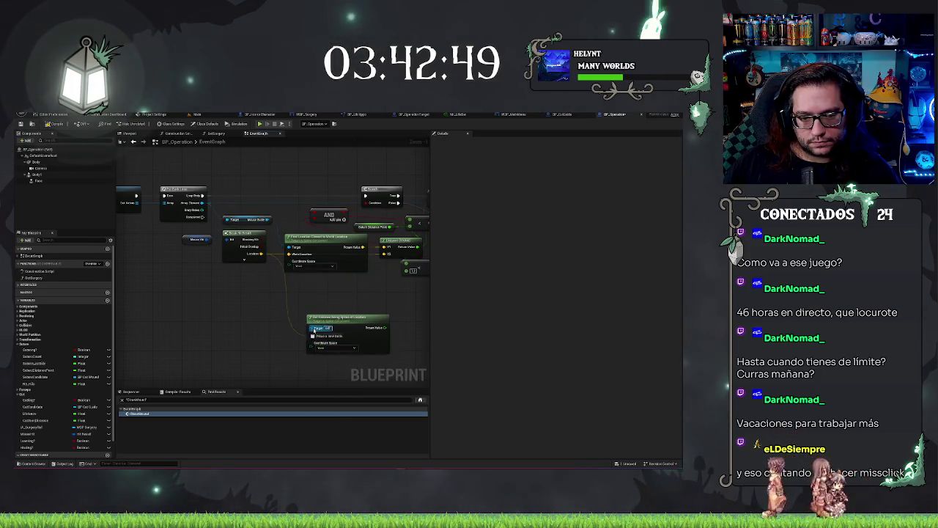
drag(198, 218, 203, 208)
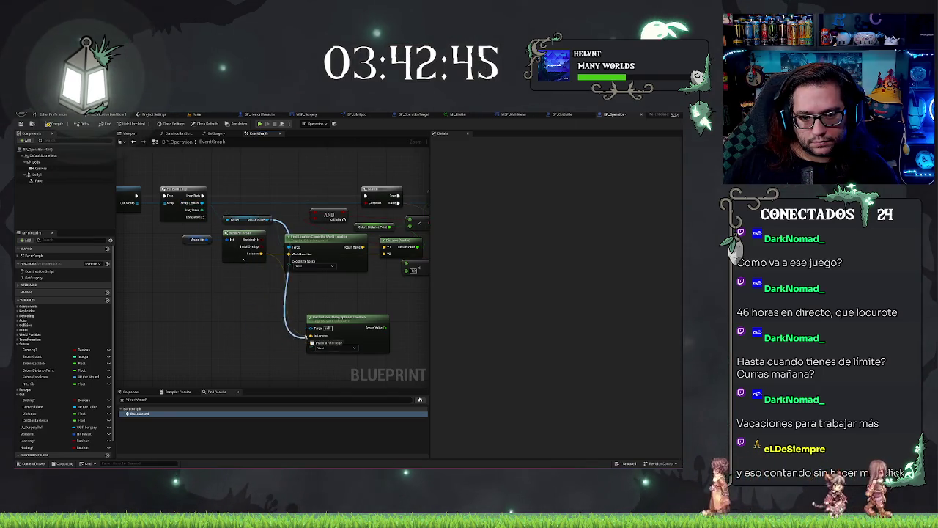
- Position the pasted Get Distance Along Spline node below the hit-result nodes
drag(322, 321, 322, 295)
drag(266, 321, 216, 327)
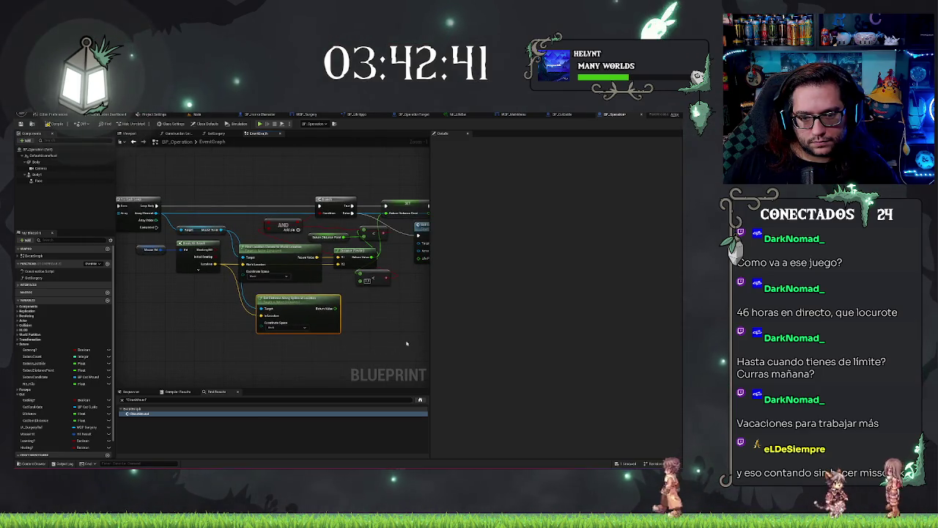
drag(318, 305, 373, 323)
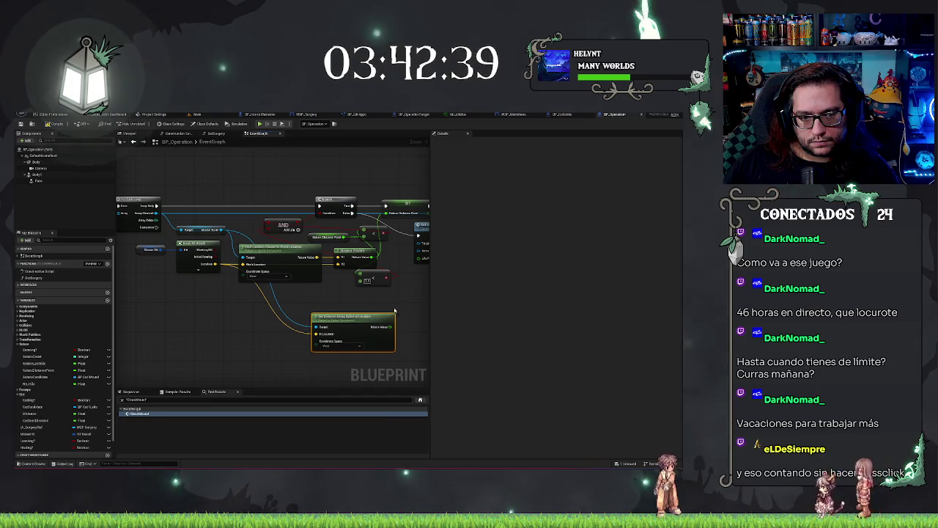
drag(212, 320, 124, 339)
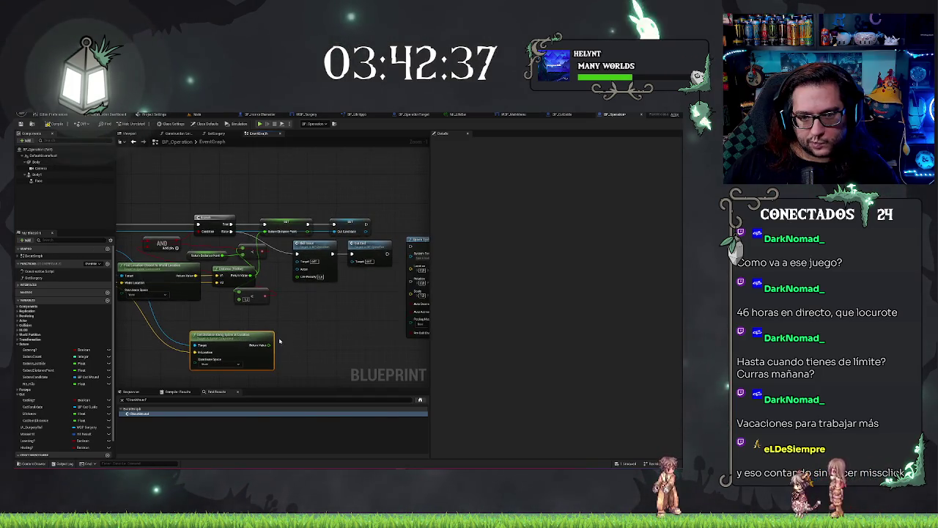
drag(285, 324, 389, 305)
drag(287, 331, 284, 327)
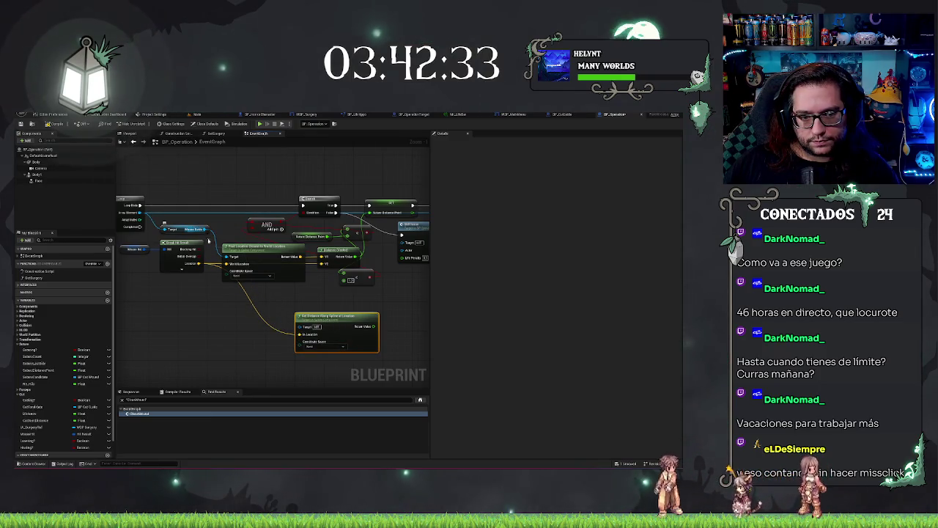
drag(217, 327, 139, 324)
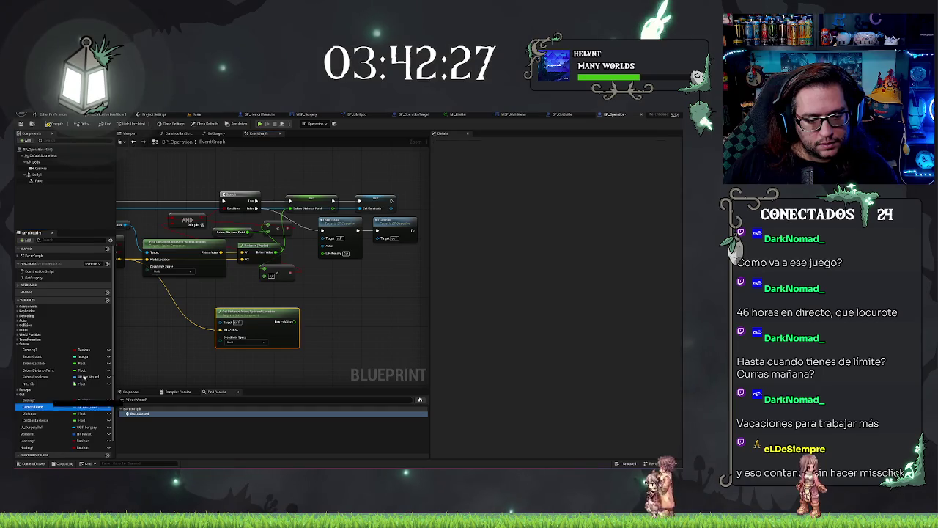
- Add Cut Candidate as a validated get and pull a Mouse Guide getter from it
drag(85, 377, 147, 327)
right_click(143, 329)
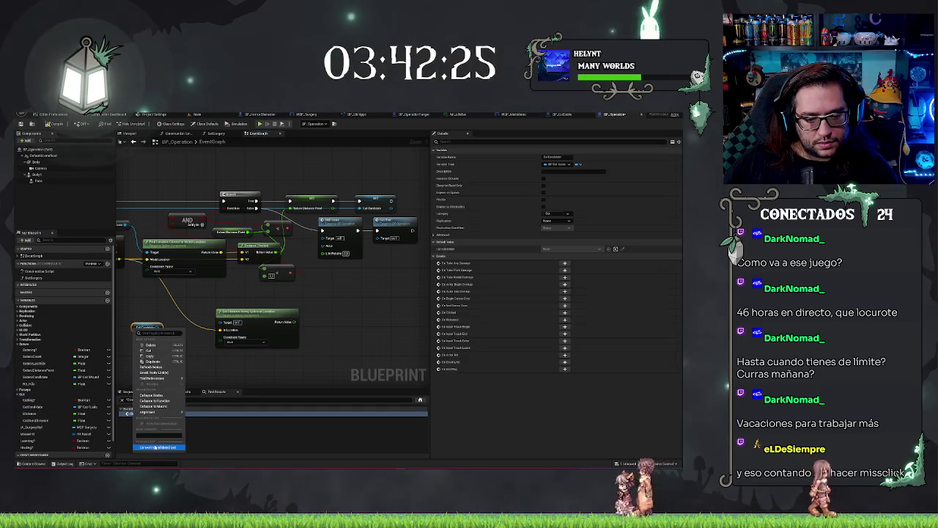
click(155, 447)
drag(169, 348, 179, 355)
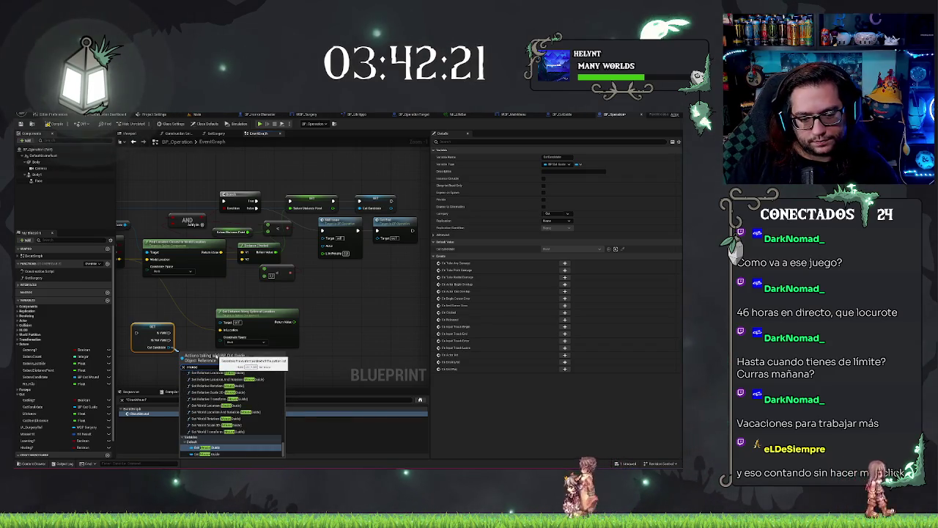
key(Return)
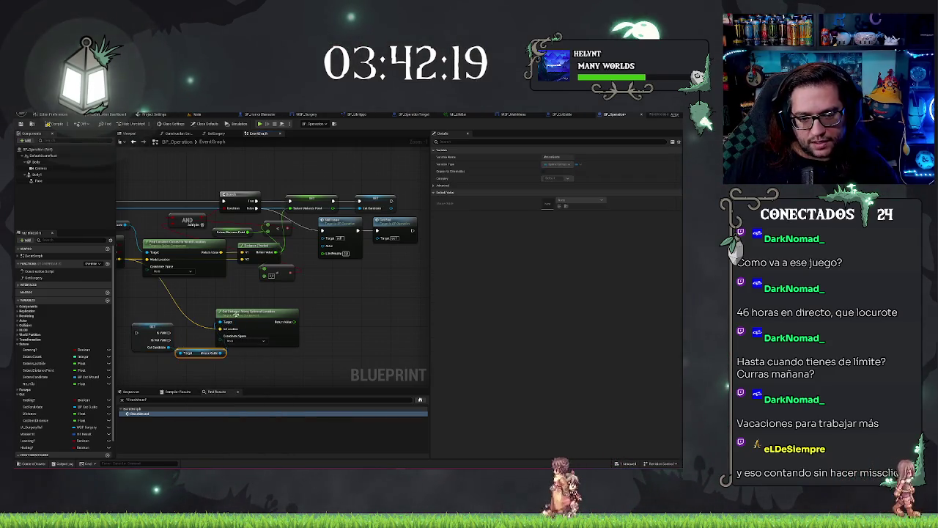
- Set Cut Start Distance from the spline distance when Cut Candidate is valid after the loop completes
drag(245, 319, 260, 304)
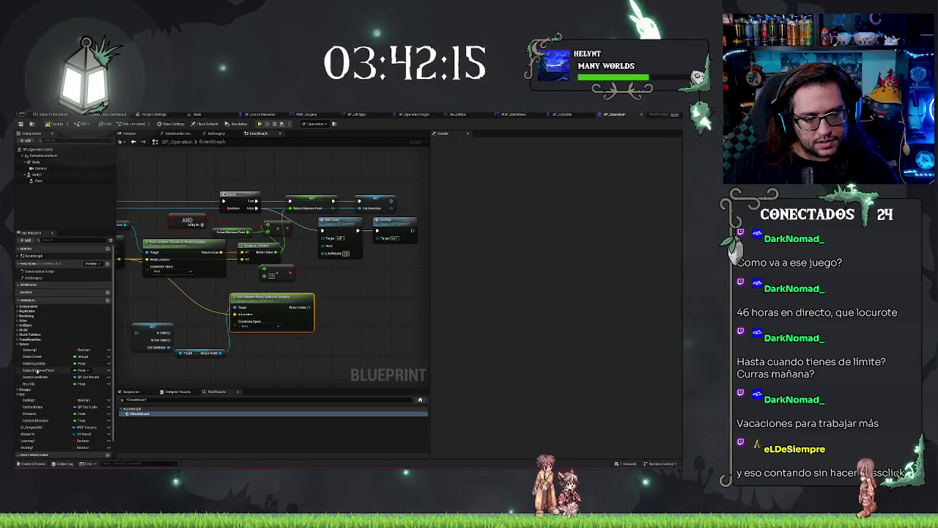
click(33, 420)
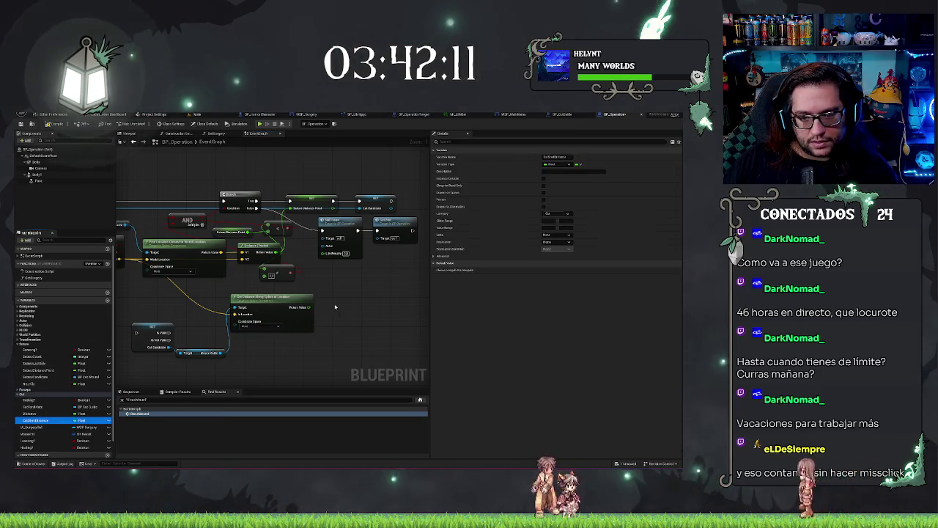
drag(335, 307, 336, 306)
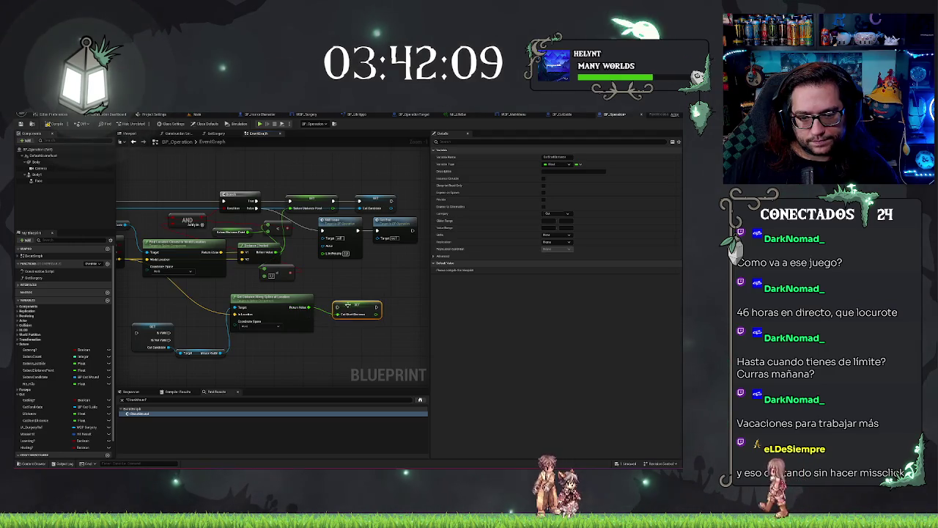
drag(134, 337, 184, 340)
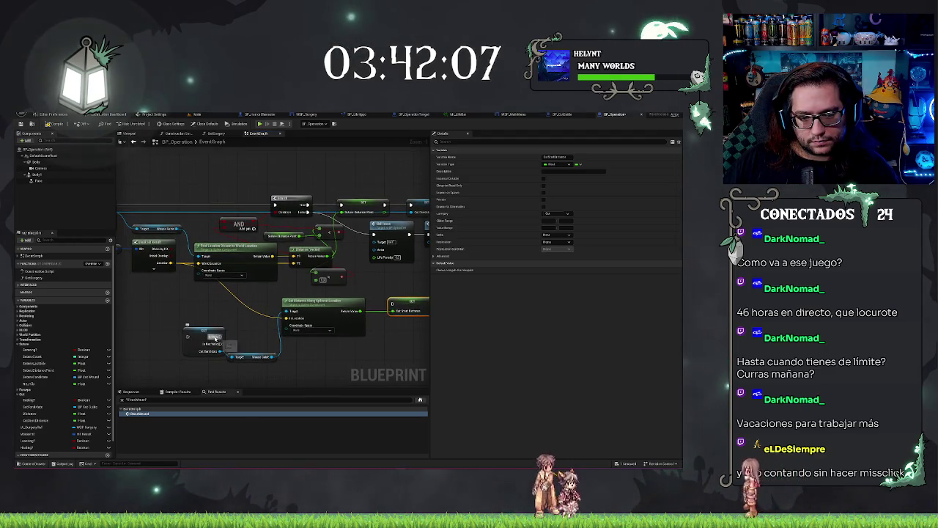
mouse_move(392, 304)
mouse_down()
mouse_move(220, 336)
mouse_move(147, 323)
mouse_move(214, 291)
mouse_up()
drag(187, 254, 107, 211)
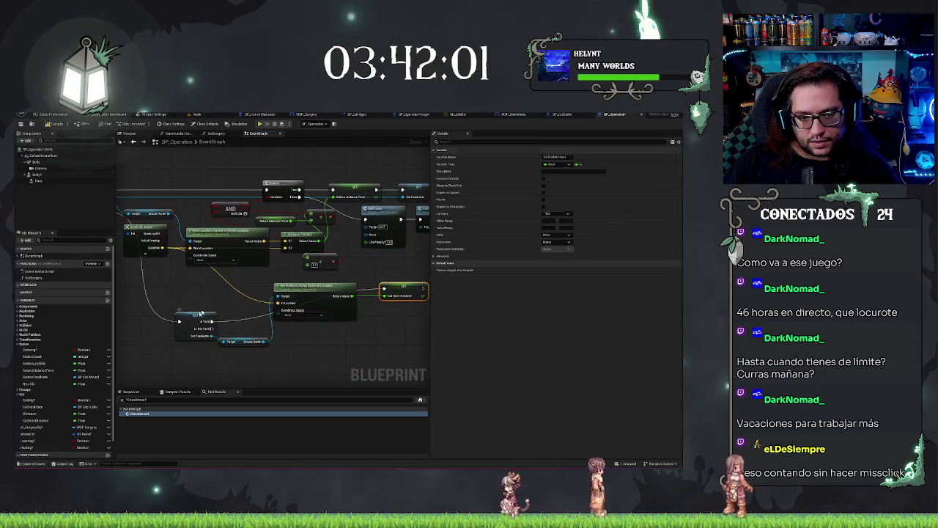
- Tidy the Cut Candidate check, Mouse Guide getter, spline distance and setter node positions
drag(201, 314, 235, 277)
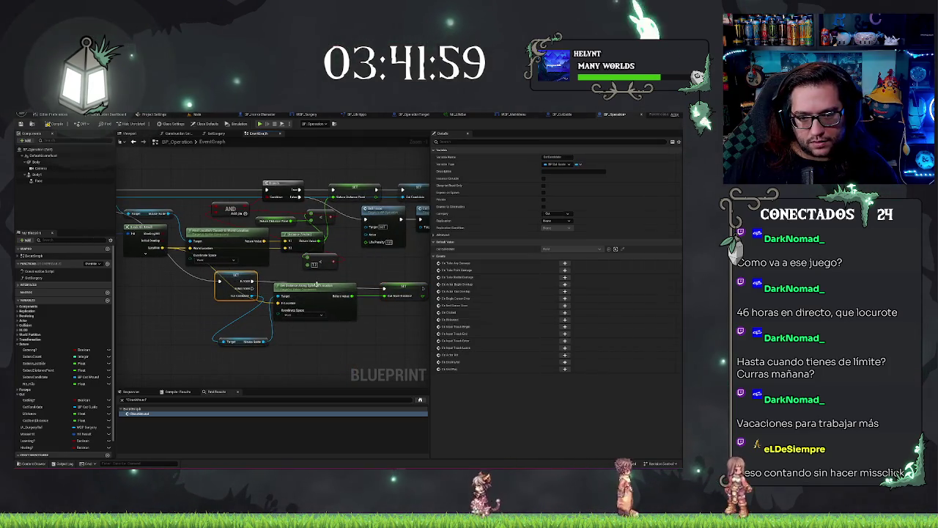
drag(315, 284, 359, 320)
drag(230, 342, 277, 313)
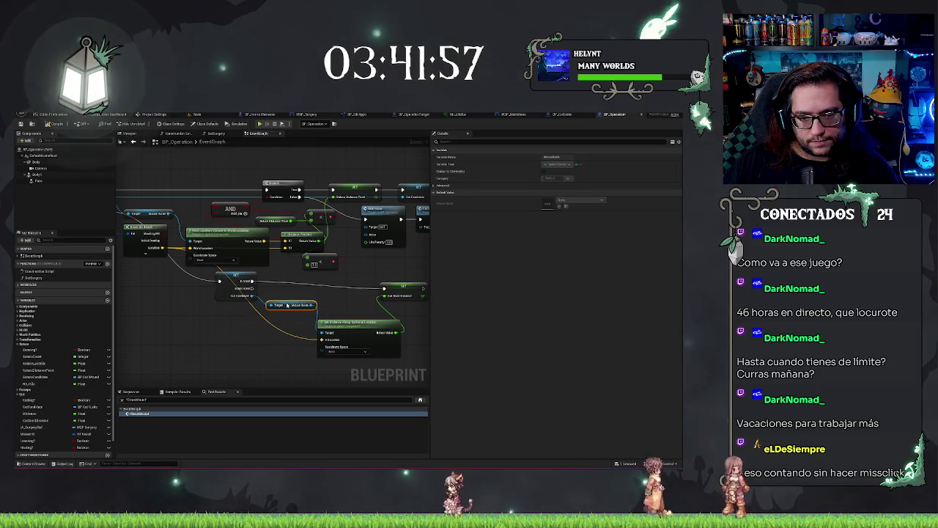
drag(351, 328, 351, 291)
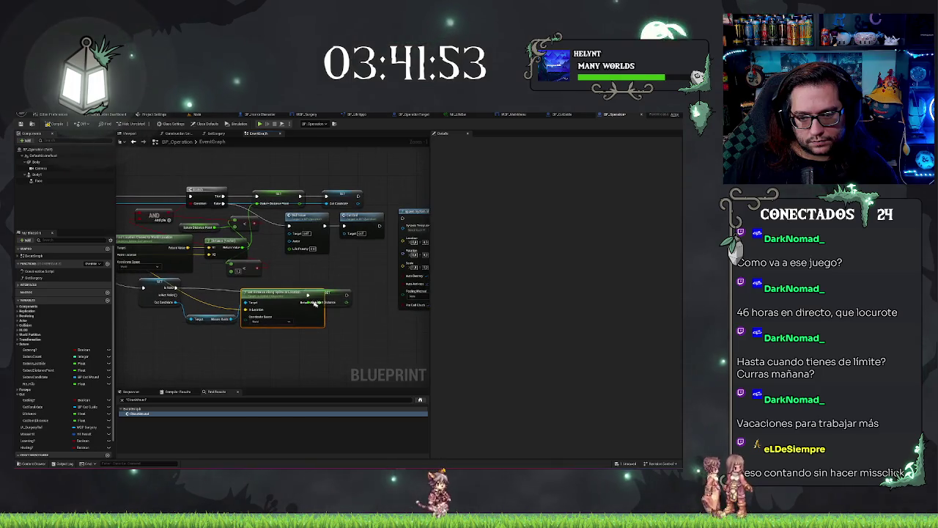
click(371, 298)
drag(371, 298, 338, 287)
- Select the Spawn System at Location, Bind Event and Cut End nodes
click(380, 260)
drag(381, 259, 389, 259)
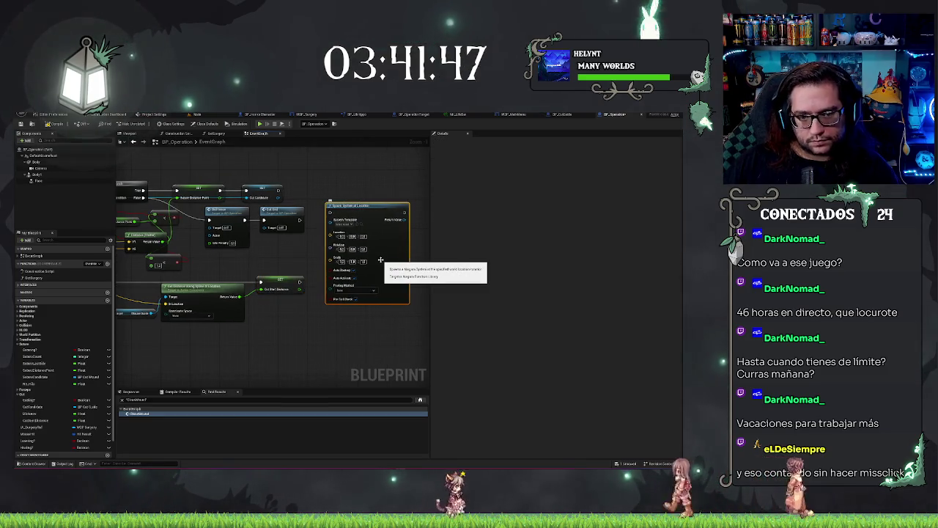
drag(315, 253, 278, 220)
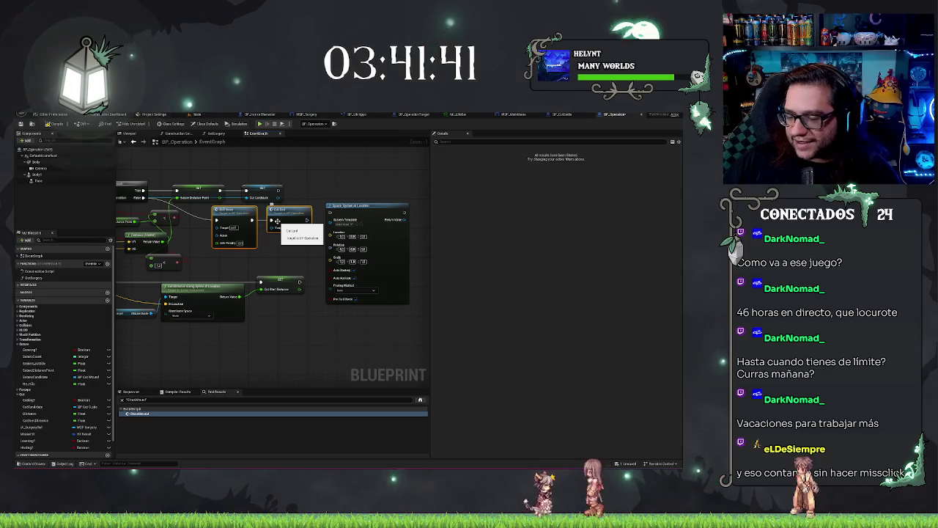
click(297, 260)
drag(297, 259, 355, 239)
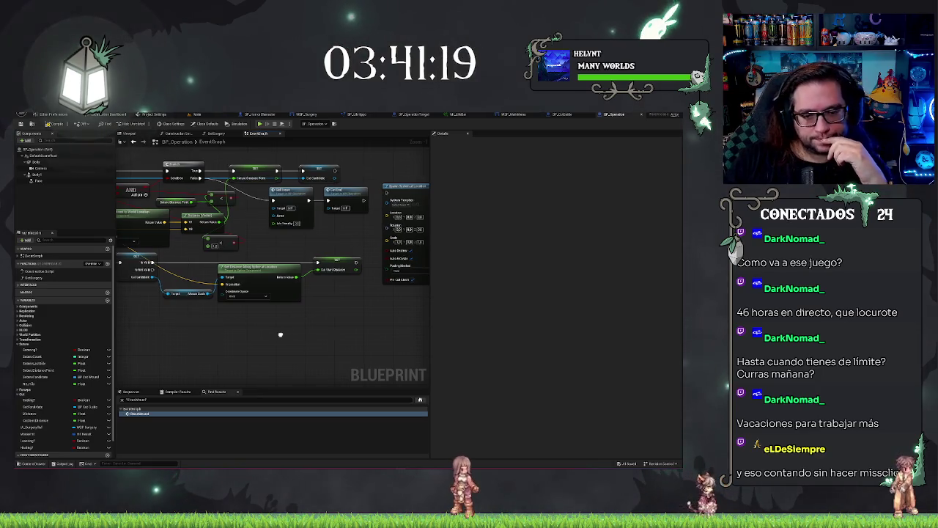
drag(278, 333, 286, 341)
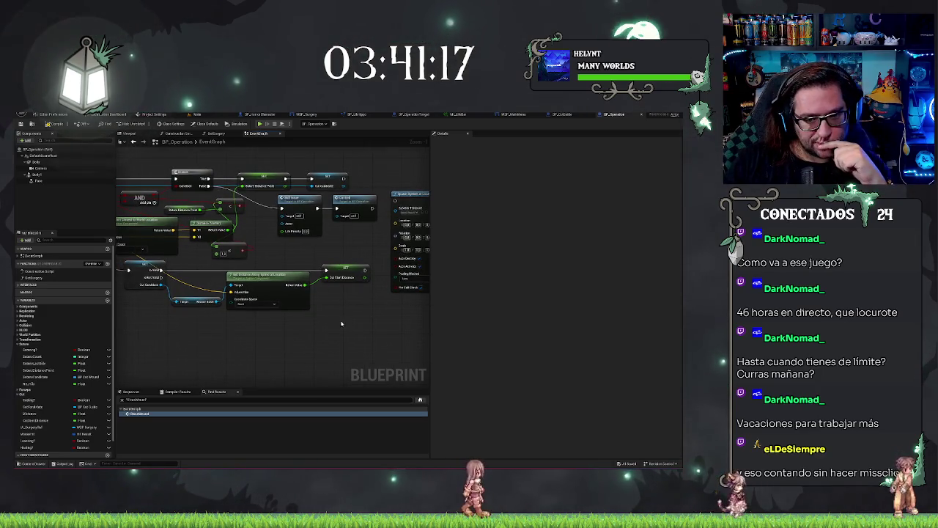
drag(341, 324, 367, 325)
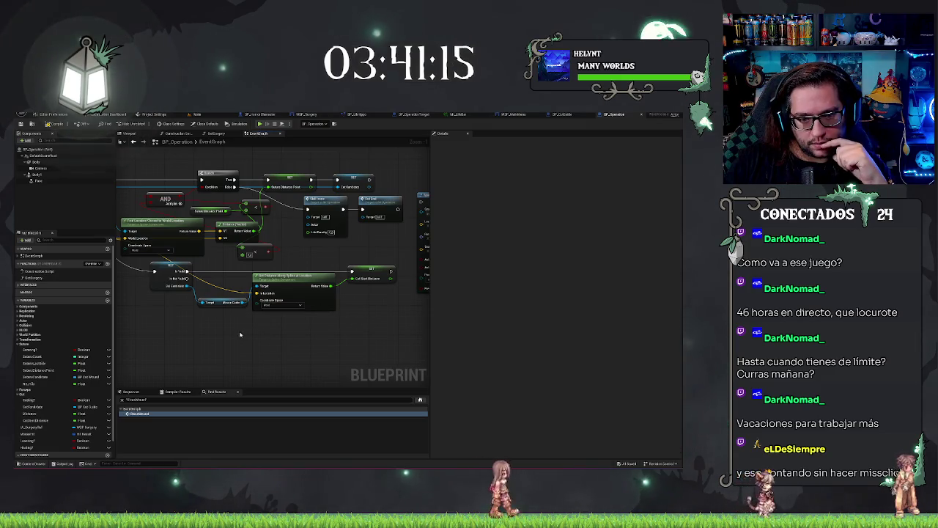
drag(239, 335, 273, 326)
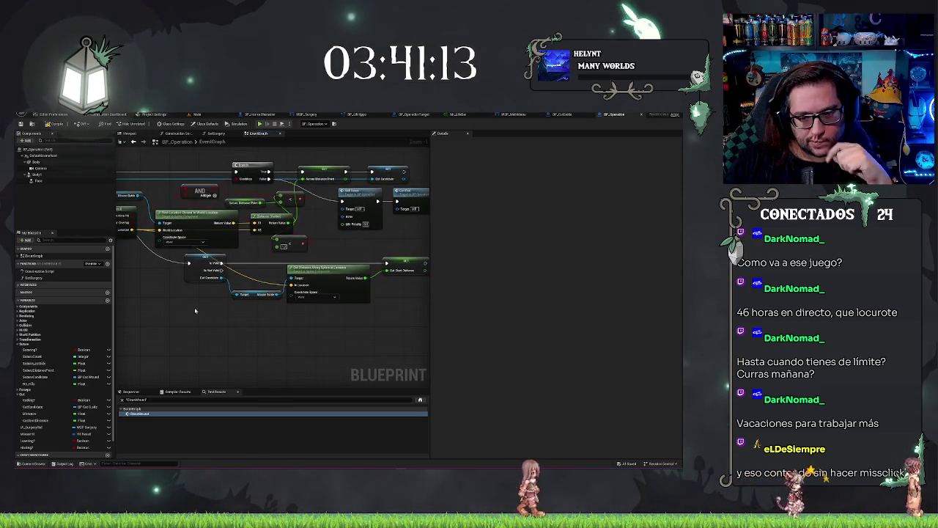
drag(205, 321, 406, 261)
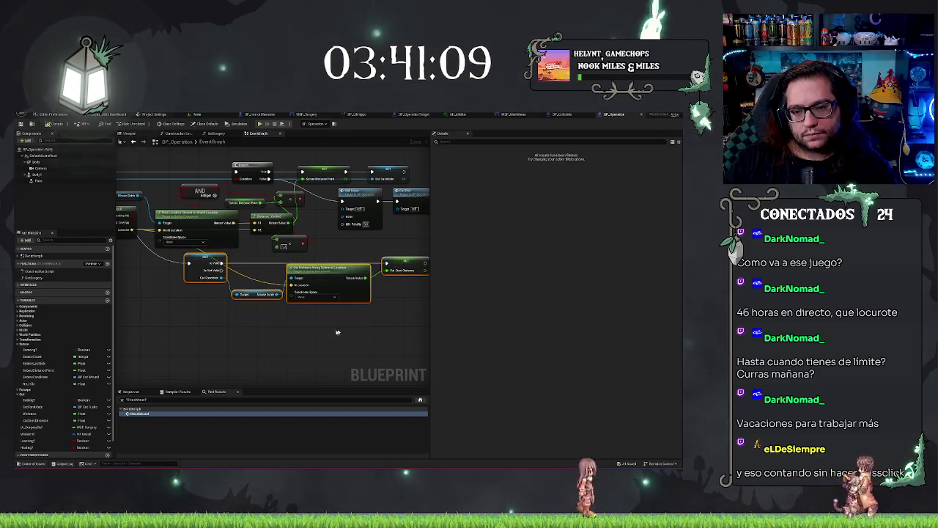
- Delete the spline distance and Print String nodes
scroll(337, 332, down, 5)
scroll(212, 287, up, 2)
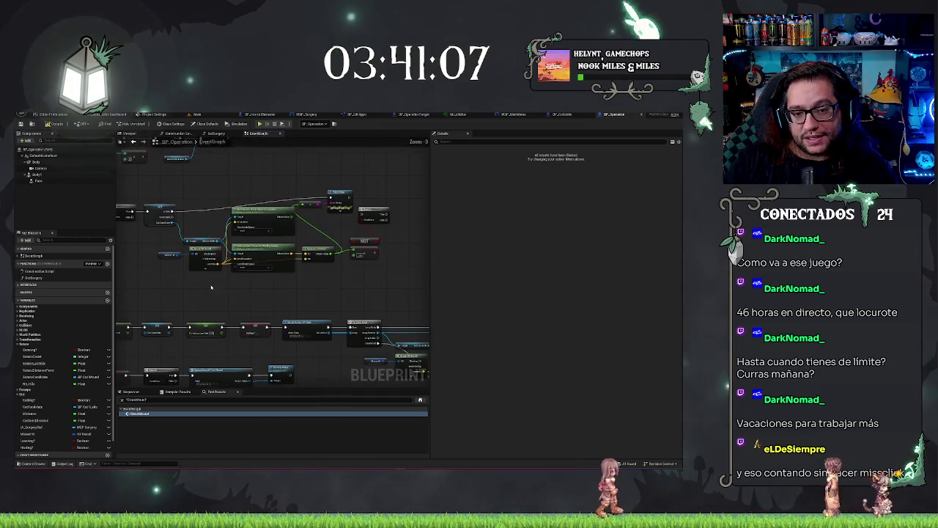
scroll(211, 287, up, 4)
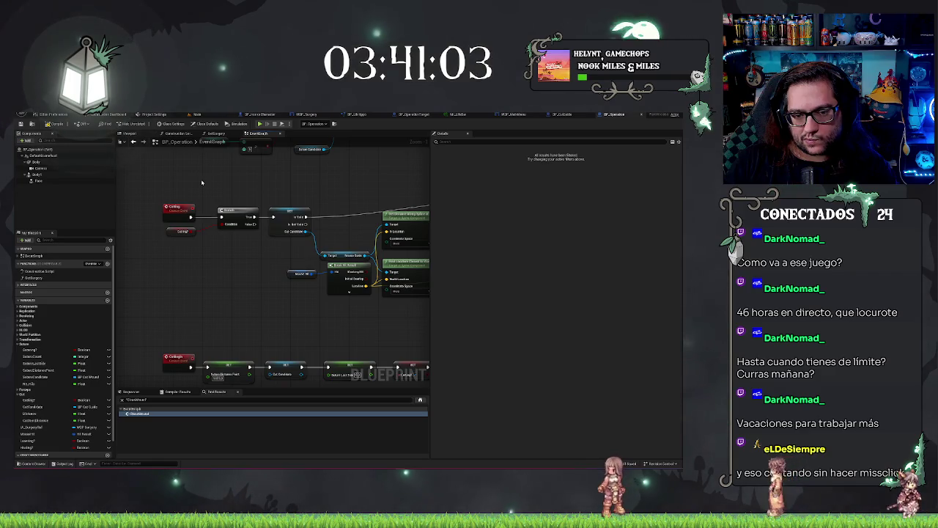
mouse_move(269, 261)
mouse_down()
mouse_move(226, 254)
mouse_move(155, 265)
mouse_move(258, 283)
mouse_move(230, 274)
mouse_up()
drag(295, 329, 236, 305)
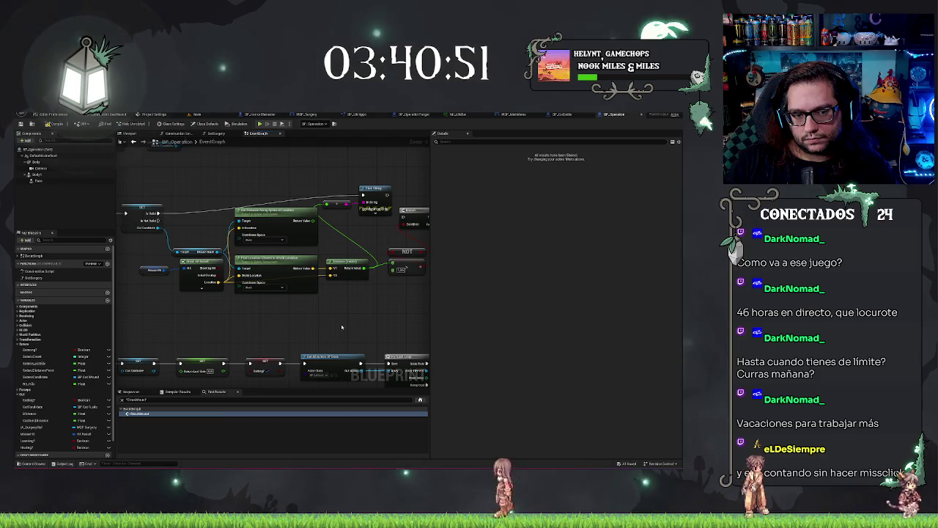
mouse_move(349, 311)
mouse_down()
mouse_move(298, 318)
mouse_move(361, 338)
mouse_up()
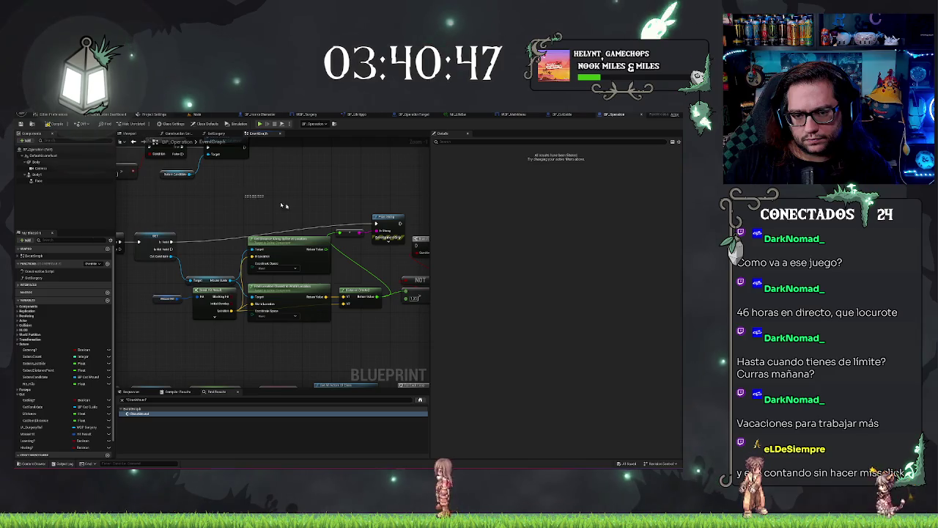
drag(244, 195, 386, 270)
key(Delete)
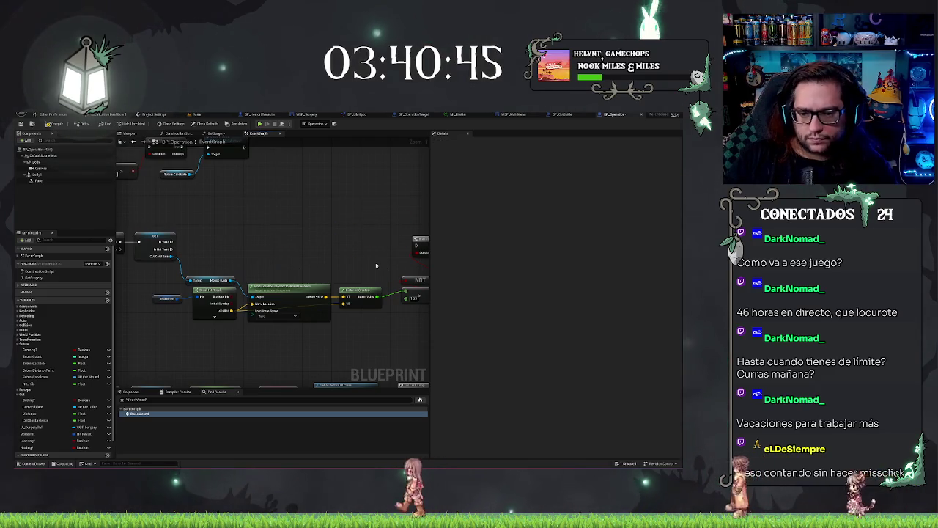
- Connect the execution flow into the Branch node and nudge it up-left
drag(415, 247, 139, 241)
drag(295, 258, 263, 227)
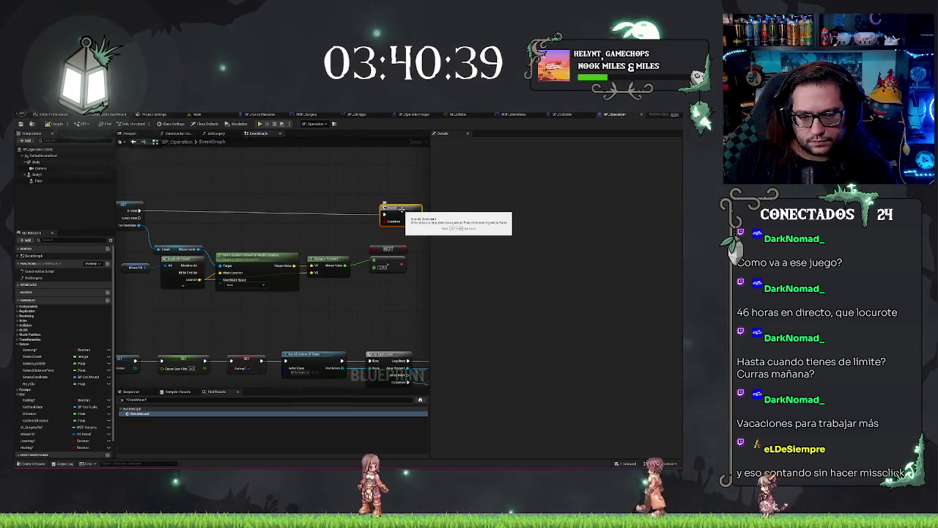
drag(402, 209, 375, 209)
- Paste the copied Is Valid, Get Distance Along Spline and Mouse Spline nodes into empty space
mouse_move(241, 264)
mouse_down()
mouse_move(241, 195)
mouse_move(212, 173)
mouse_move(161, 256)
mouse_move(235, 323)
mouse_up()
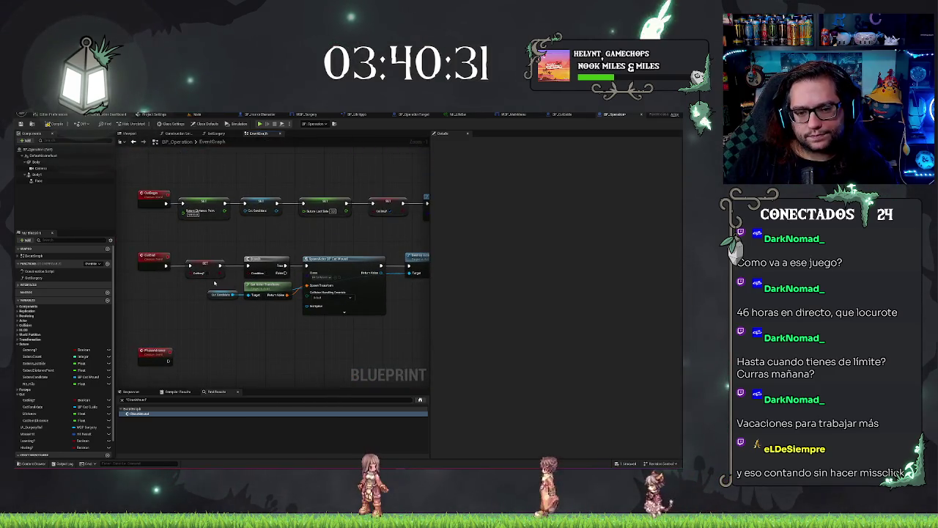
mouse_move(193, 304)
mouse_down()
mouse_move(528, 335)
mouse_move(293, 345)
mouse_move(255, 323)
mouse_move(323, 294)
mouse_up()
key(ctrl+v)
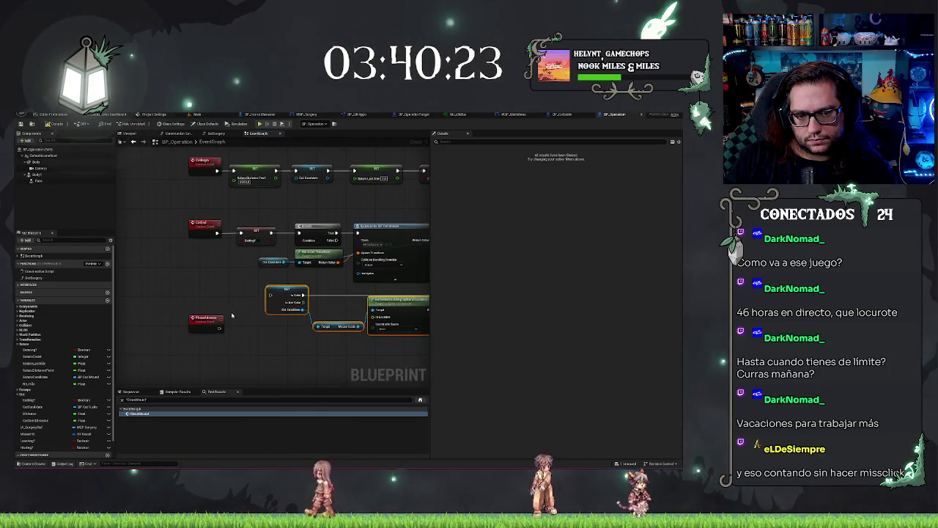
click(198, 321)
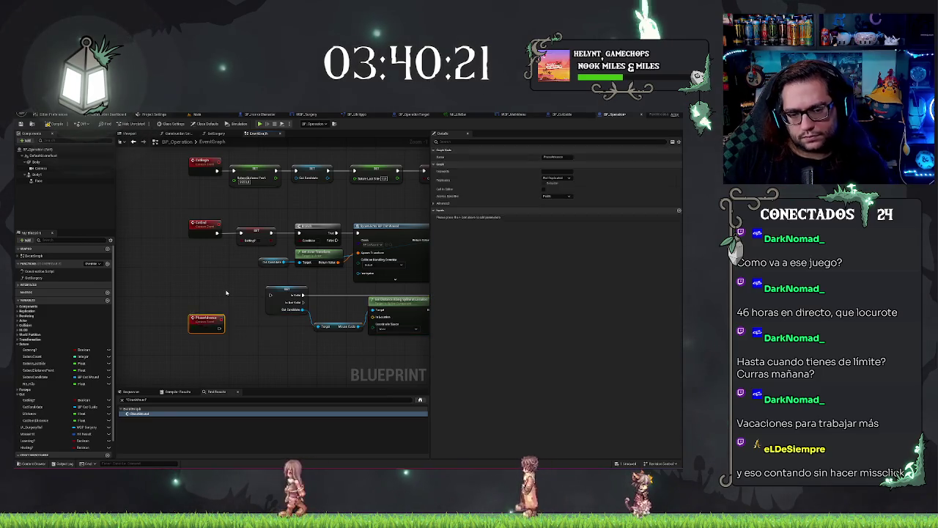
- Undo to remove the extra pasted node on the right
scroll(227, 292, down, 3)
scroll(152, 313, up, 5)
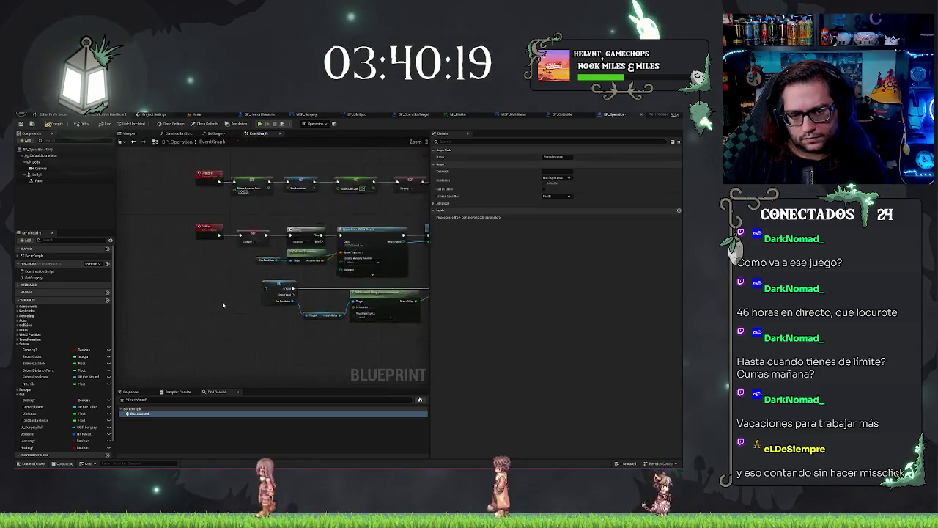
mouse_move(178, 253)
mouse_down()
mouse_move(252, 235)
mouse_move(250, 302)
mouse_move(270, 300)
mouse_move(165, 288)
mouse_move(225, 305)
mouse_move(193, 242)
mouse_up()
key(ctrl+z)
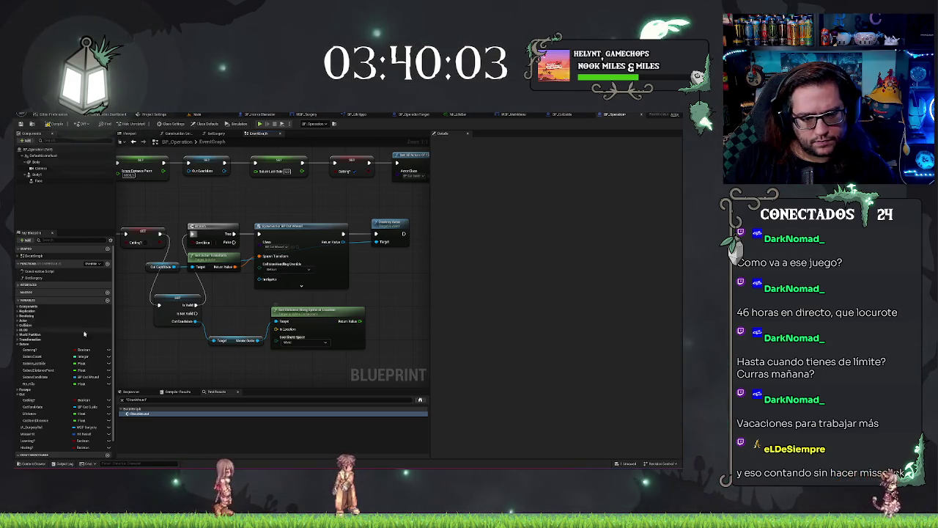
- Place a Cut Start Distance getter beside the Get Distance Along Spline node and drag a wire from its value
mouse_move(30, 413)
mouse_down()
mouse_move(389, 329)
mouse_move(31, 413)
mouse_up()
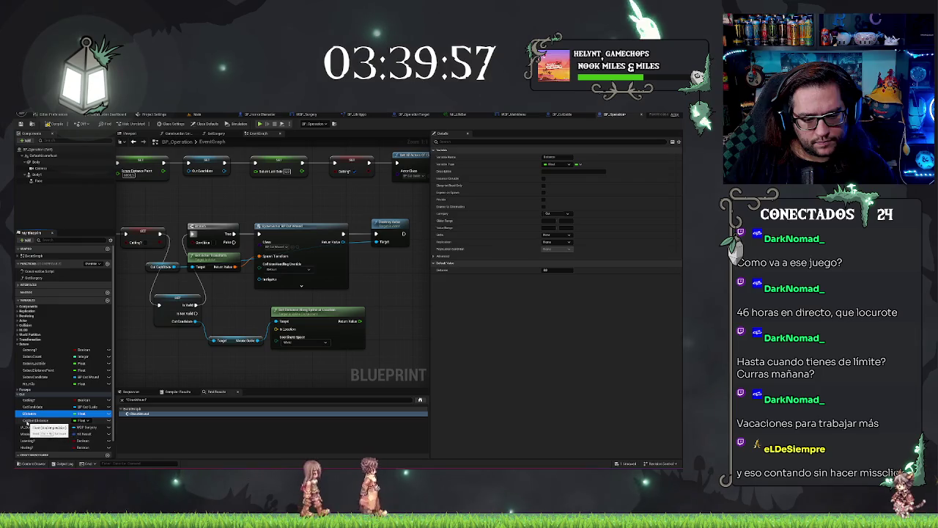
mouse_move(26, 421)
mouse_down()
mouse_move(220, 359)
mouse_move(377, 369)
mouse_up()
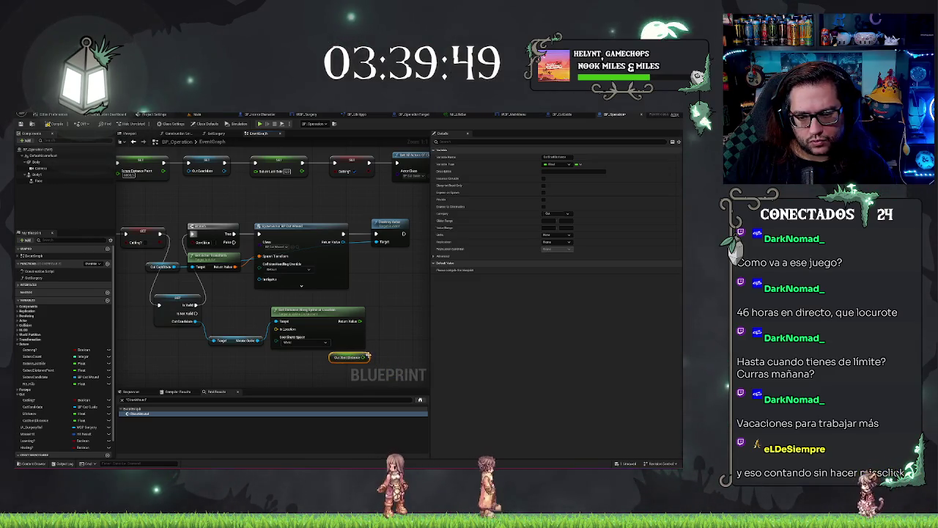
drag(361, 369, 332, 357)
drag(365, 356, 386, 342)
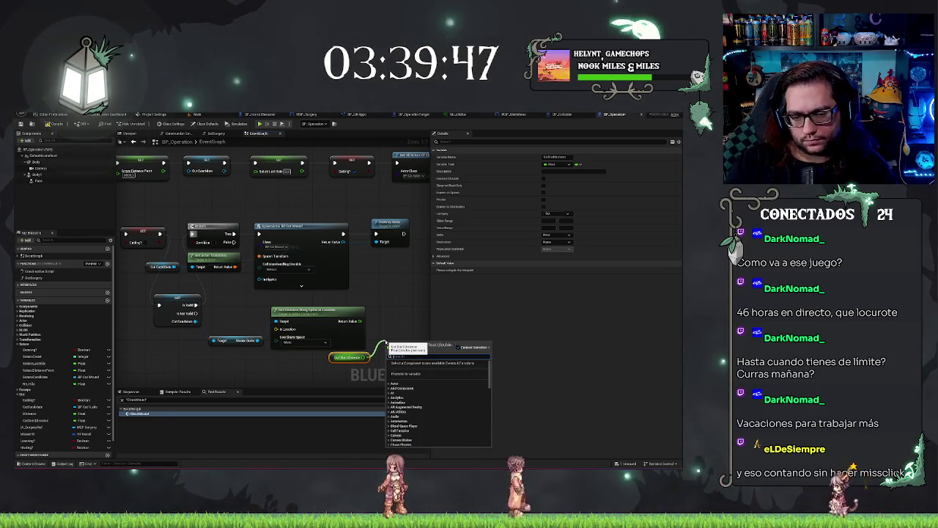
- Add a Subtract node on Cut Start Distance and feed it Get Distance Along Spline's Return Value
key(Return)
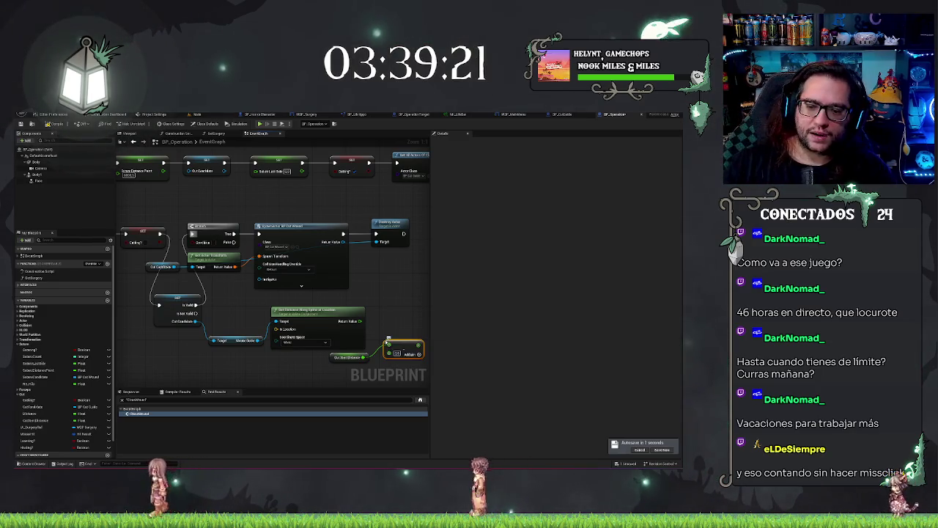
drag(387, 339, 376, 300)
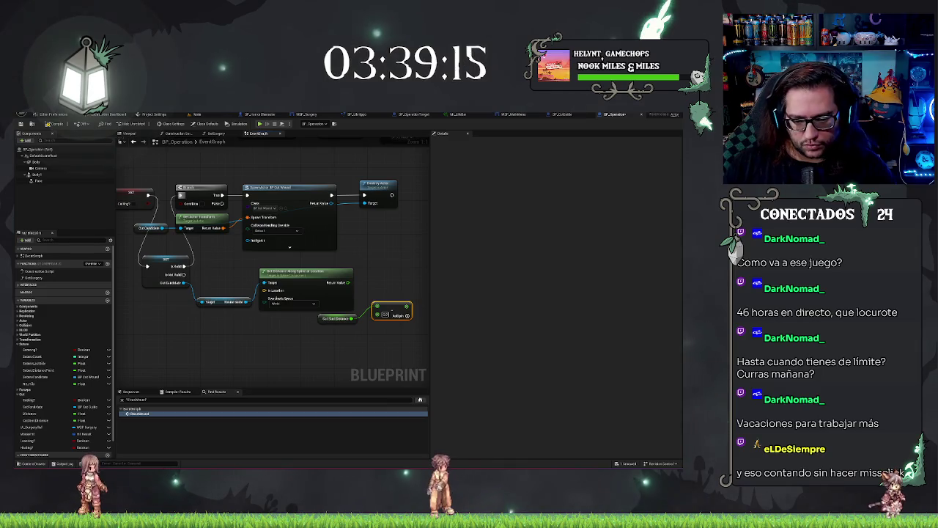
key(super+r)
key(Return)
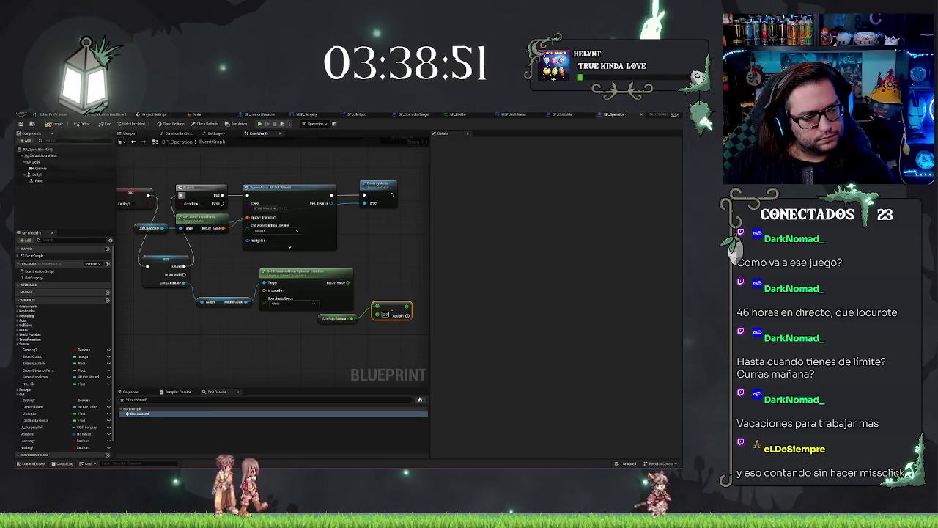
drag(349, 282, 377, 314)
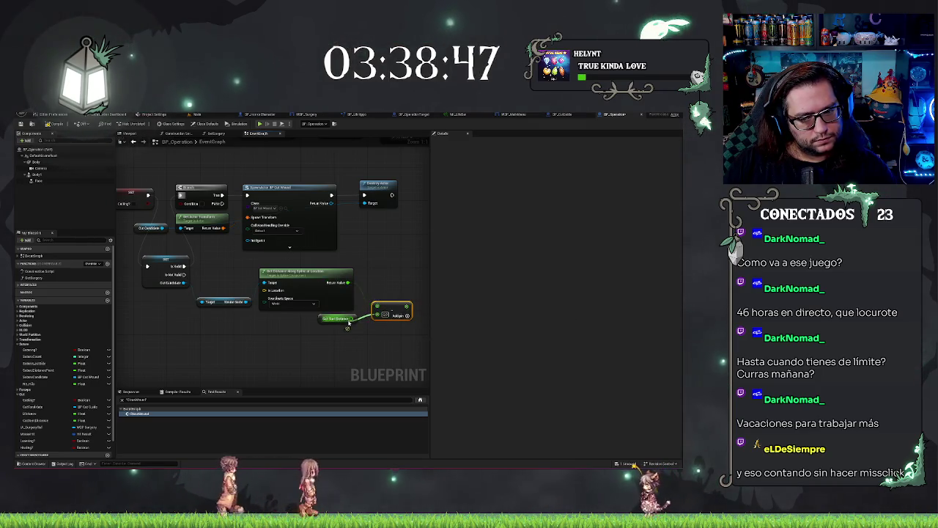
drag(371, 277, 303, 268)
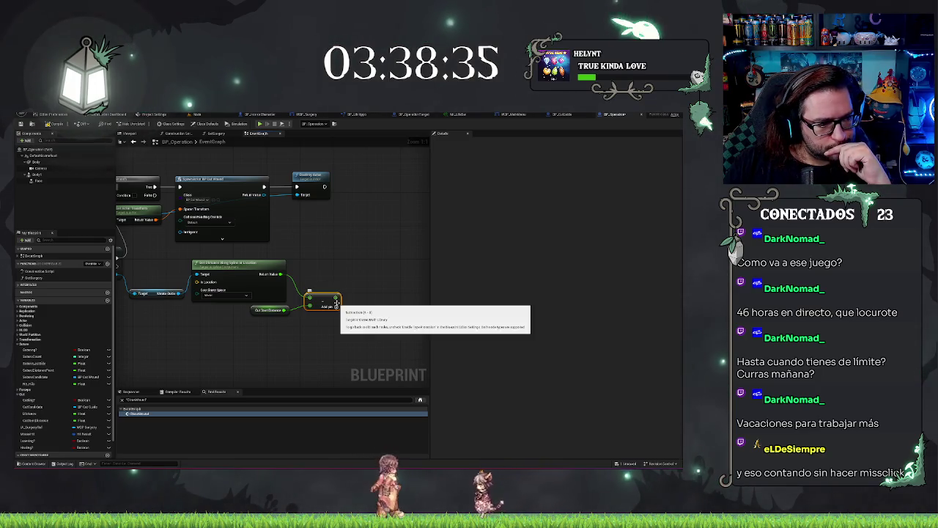
- Add a Greater (>) comparison node after the subtraction result
text(greater)
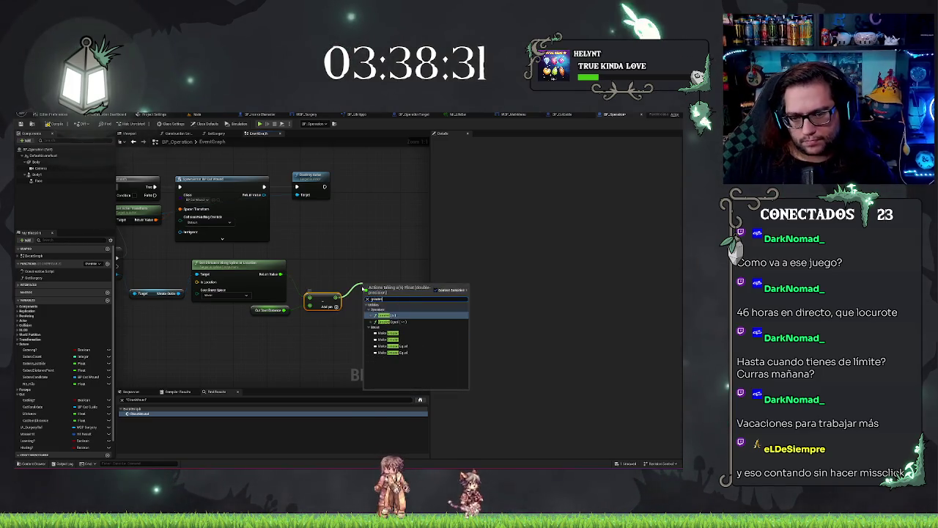
click(395, 315)
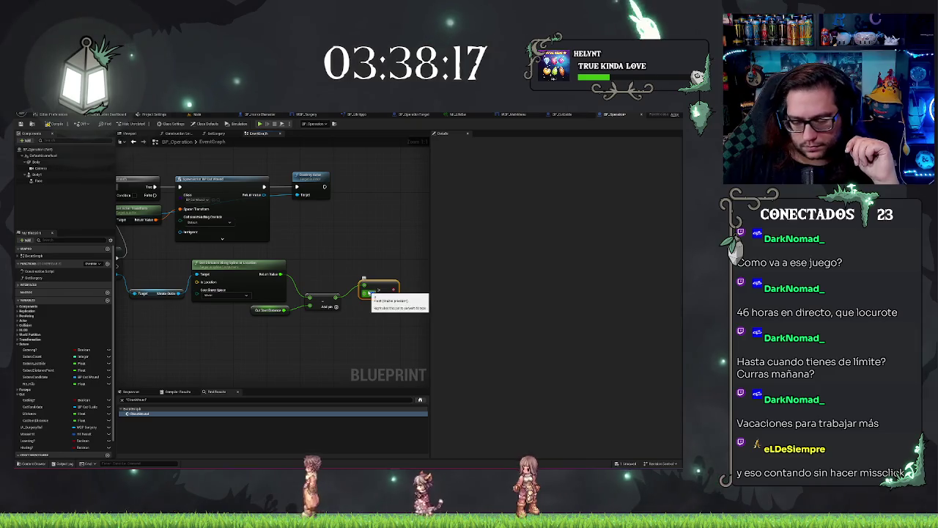
click(178, 260)
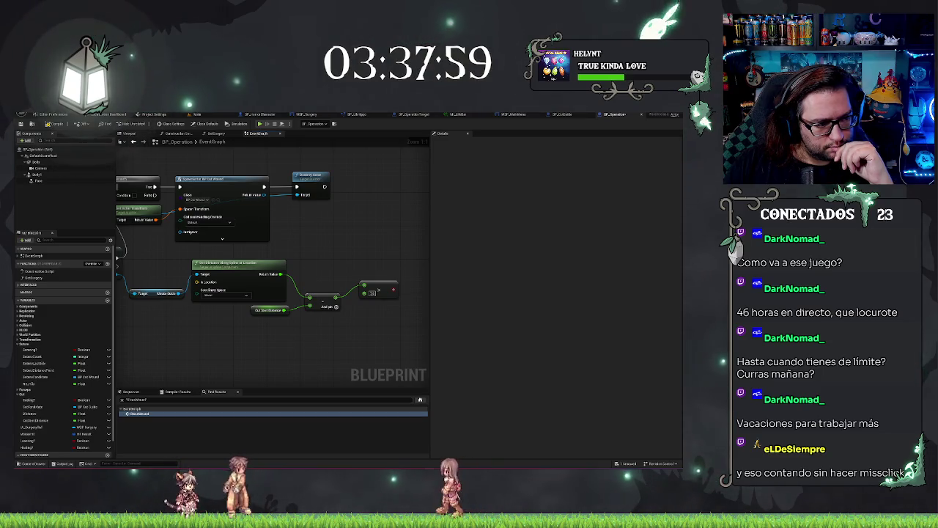
- Add an ABS node on the subtraction result and line up the Subtract and ABS nodes
drag(336, 306, 354, 305)
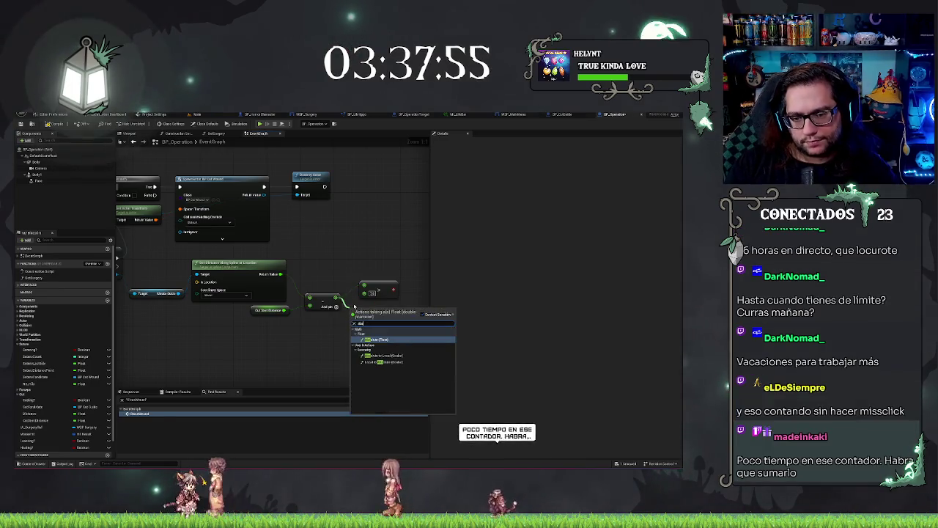
click(366, 359)
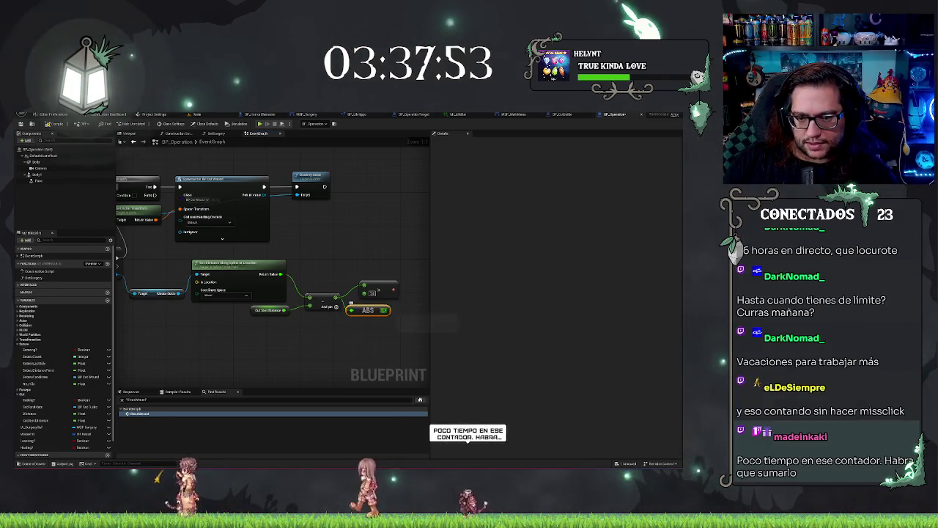
click(386, 282)
drag(299, 228, 282, 229)
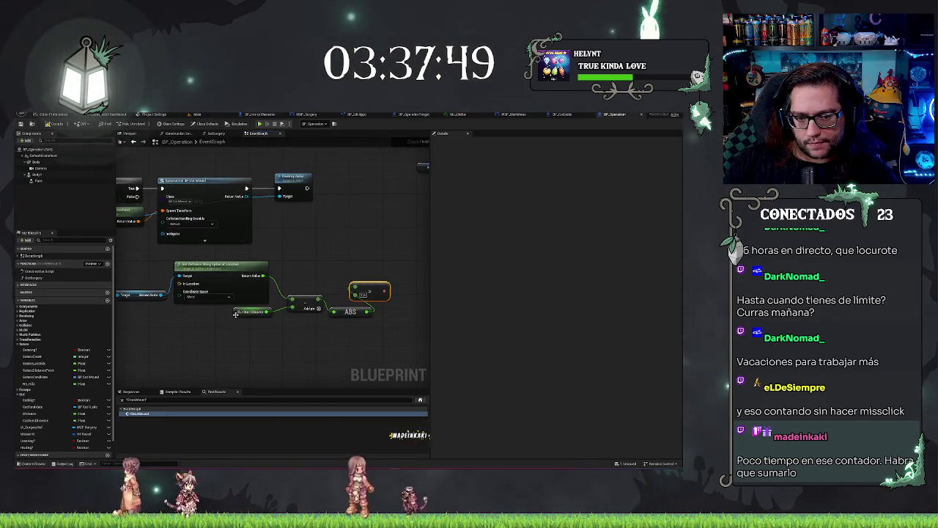
drag(235, 313, 226, 314)
drag(306, 301, 292, 290)
mouse_move(346, 310)
mouse_down()
mouse_move(337, 311)
mouse_move(411, 280)
mouse_move(409, 326)
mouse_move(342, 311)
mouse_move(361, 318)
mouse_move(376, 296)
mouse_move(384, 311)
mouse_move(366, 323)
mouse_move(293, 315)
mouse_move(213, 242)
mouse_move(180, 232)
mouse_up()
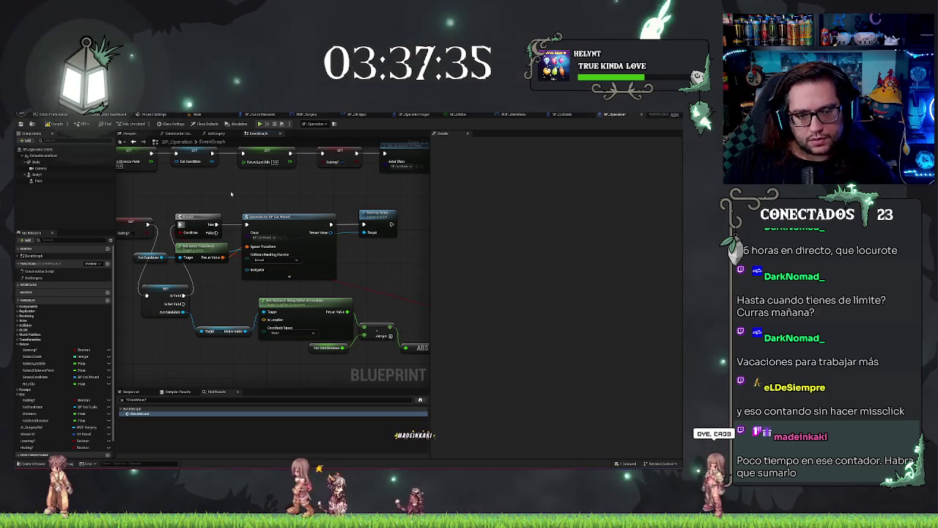
- Shift the Branch, SpawnActor, Get Candidate and Destroy Actor chain right, with Is Valid before the Branch
drag(124, 248, 260, 212)
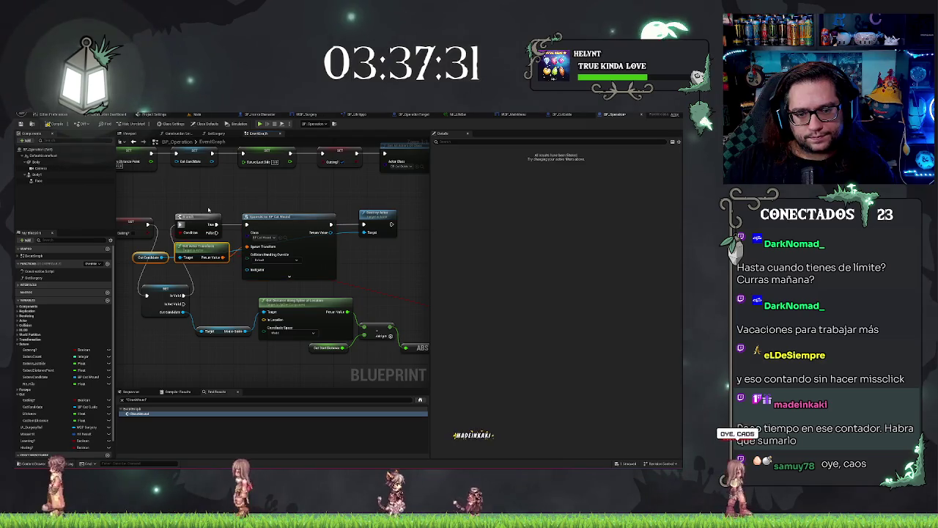
drag(170, 209, 411, 226)
drag(319, 224, 411, 224)
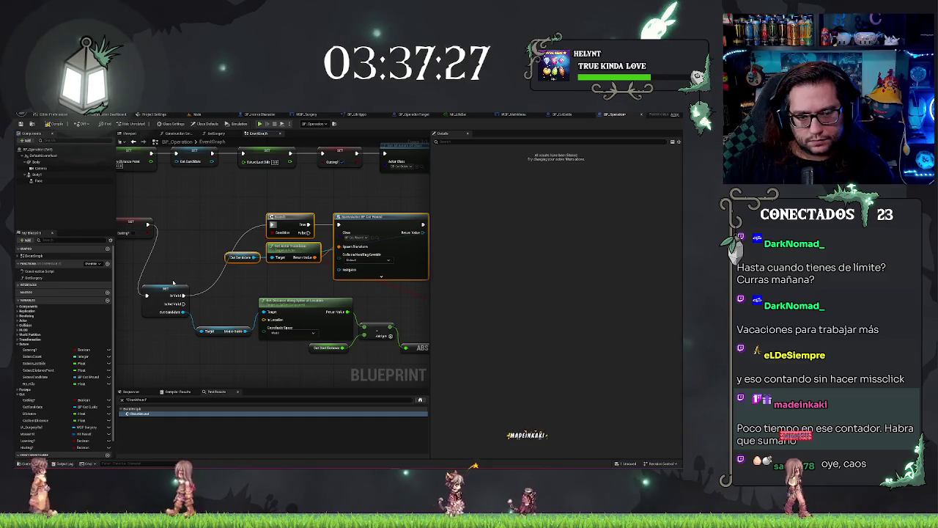
drag(169, 288, 212, 216)
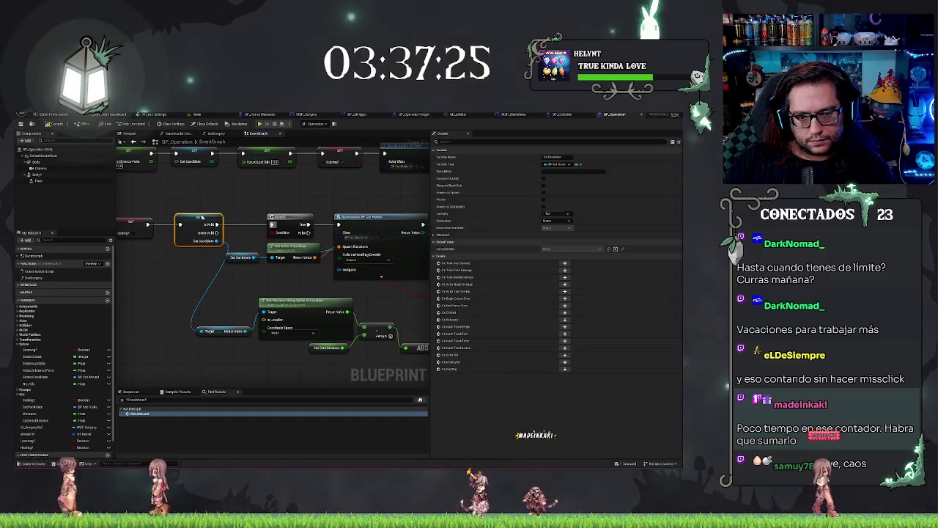
mouse_move(208, 281)
mouse_down()
mouse_move(134, 226)
mouse_move(197, 242)
mouse_move(215, 236)
mouse_move(220, 217)
mouse_move(207, 217)
mouse_up()
- Widen the graph panel by dragging the Details splitter right, bringing the SET nodes into view
drag(154, 228, 445, 338)
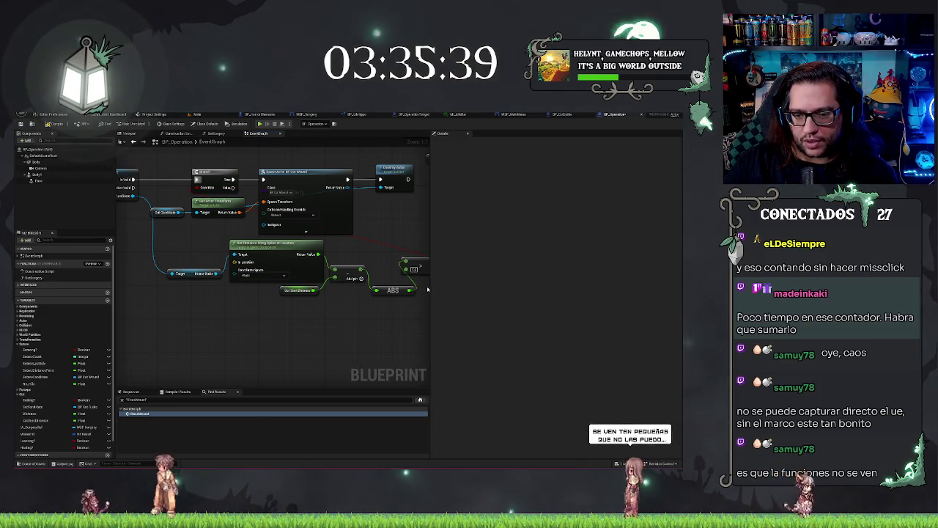
drag(431, 290, 542, 297)
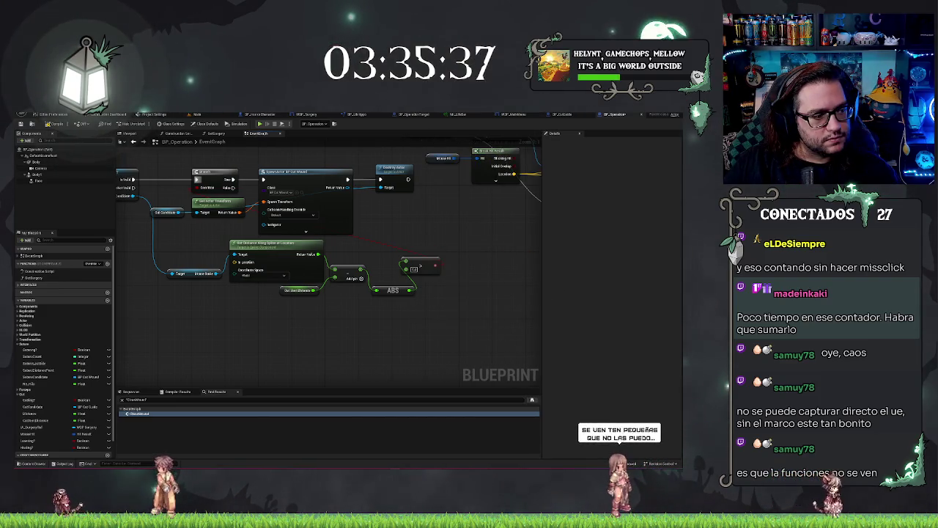
drag(440, 319, 469, 349)
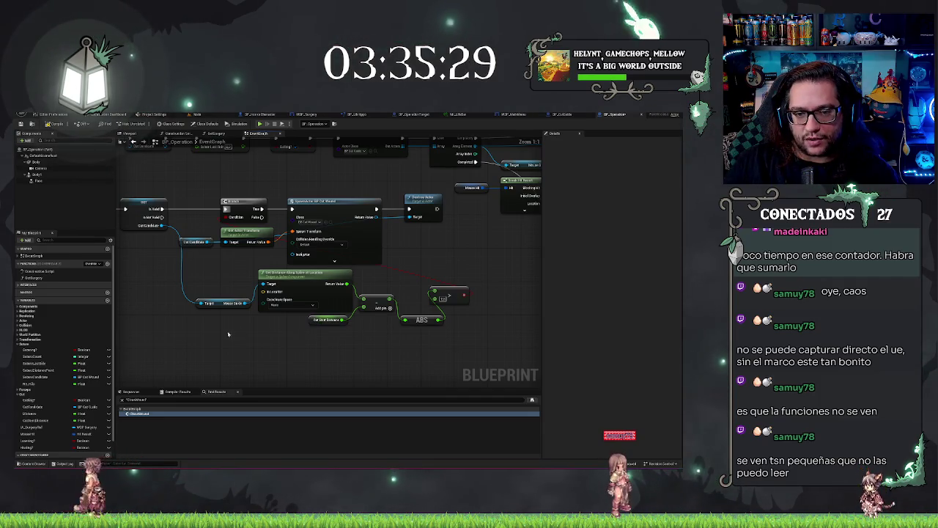
drag(222, 349, 296, 421)
drag(222, 349, 236, 351)
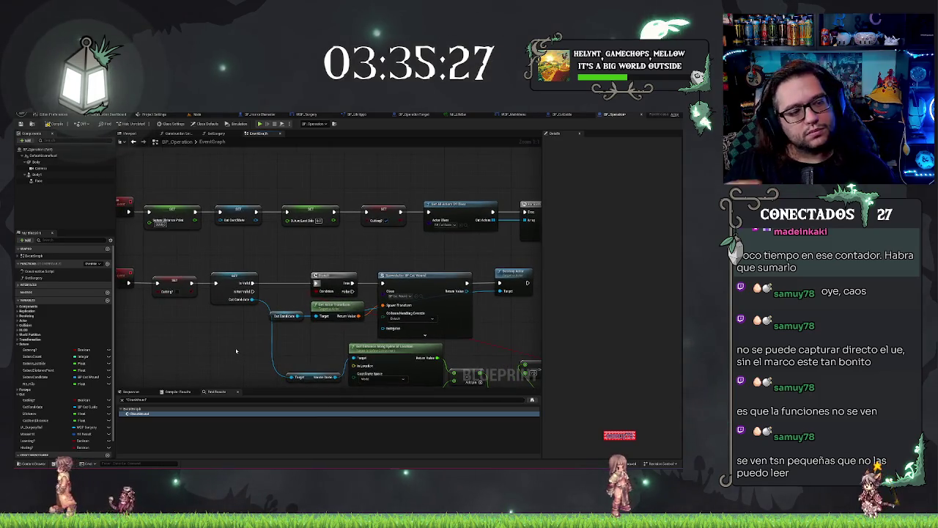
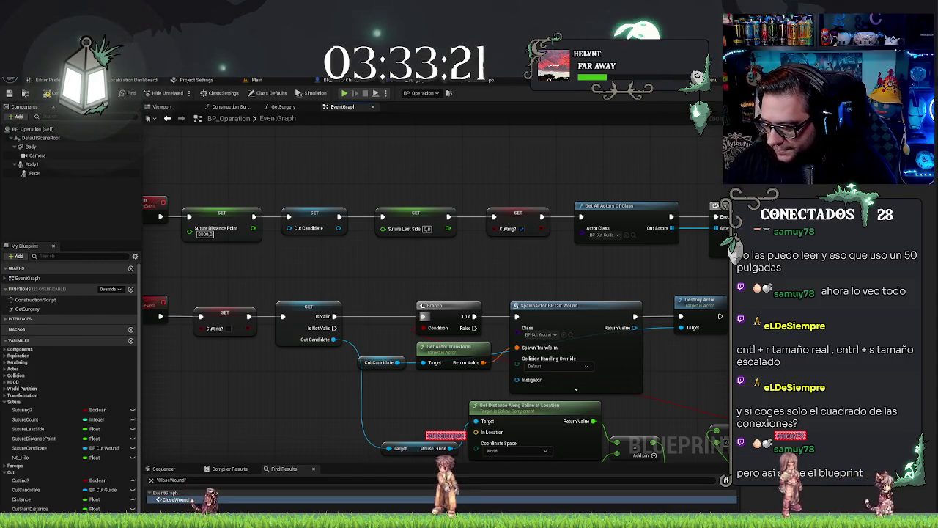
- Add a Skill Issue node off the Branch's False output, placed beside Destroy Actor
mouse_move(442, 279)
mouse_down()
mouse_move(471, 252)
mouse_move(605, 266)
mouse_move(476, 197)
mouse_up()
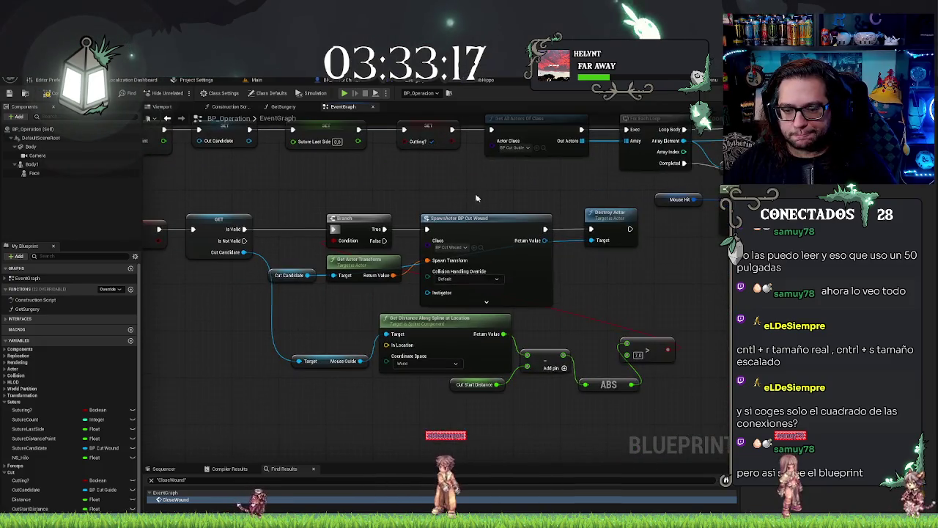
mouse_move(590, 302)
mouse_down()
mouse_move(579, 282)
mouse_move(591, 289)
mouse_up()
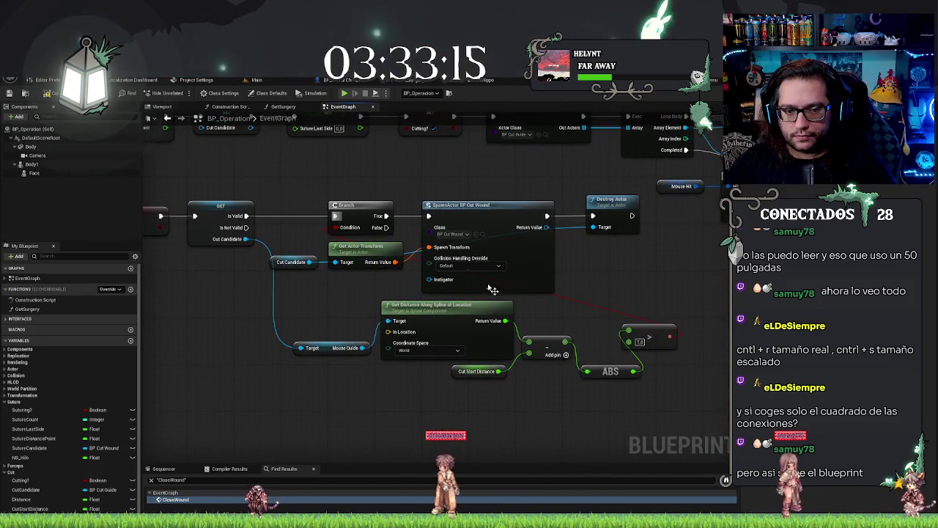
drag(492, 290, 374, 368)
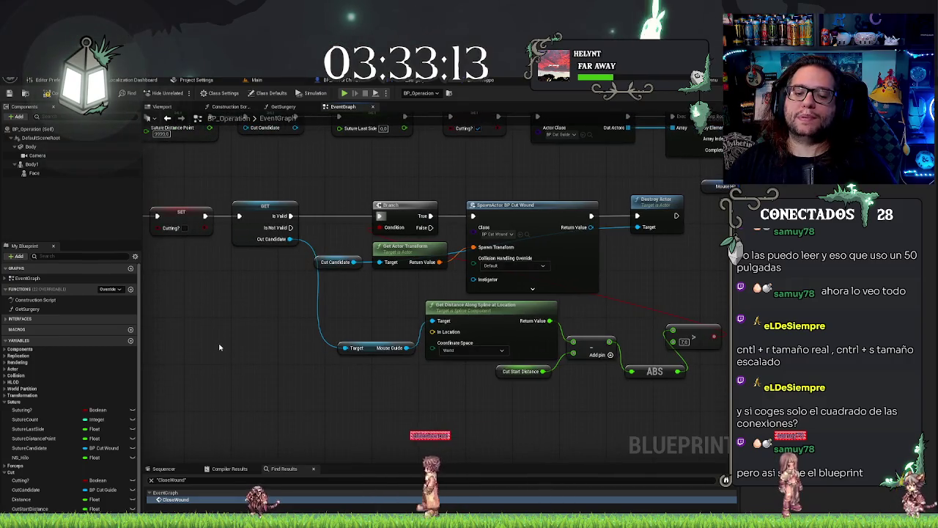
drag(219, 346, 439, 420)
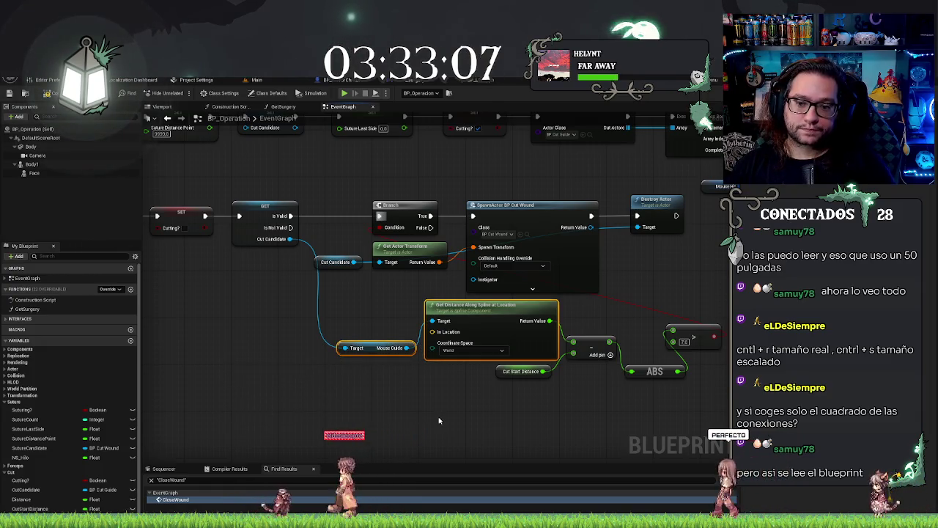
mouse_move(165, 214)
mouse_down()
mouse_move(249, 229)
mouse_move(374, 456)
mouse_move(412, 340)
mouse_move(306, 316)
mouse_up()
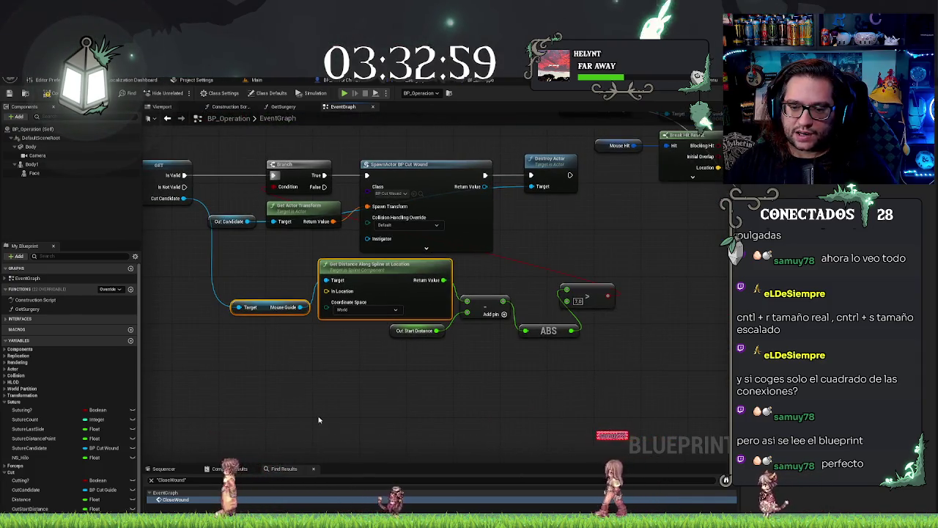
drag(523, 368, 583, 379)
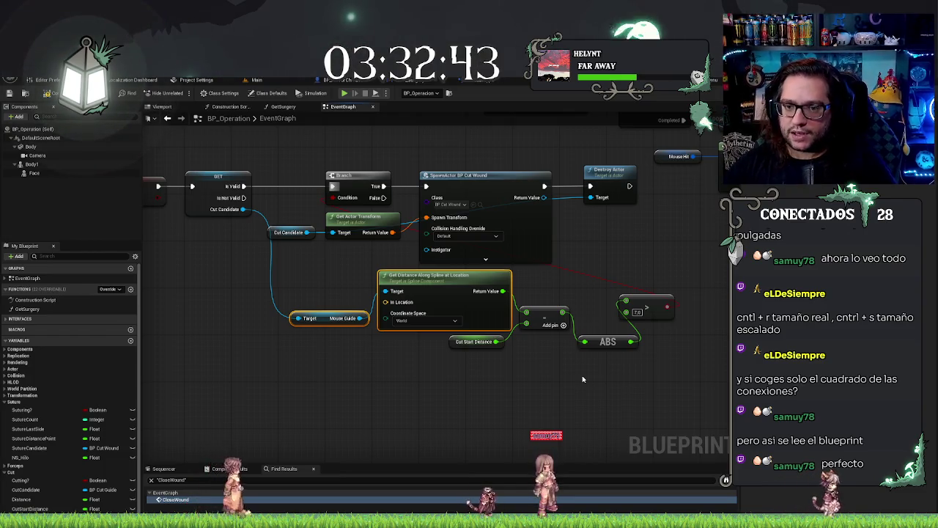
drag(364, 121, 399, 159)
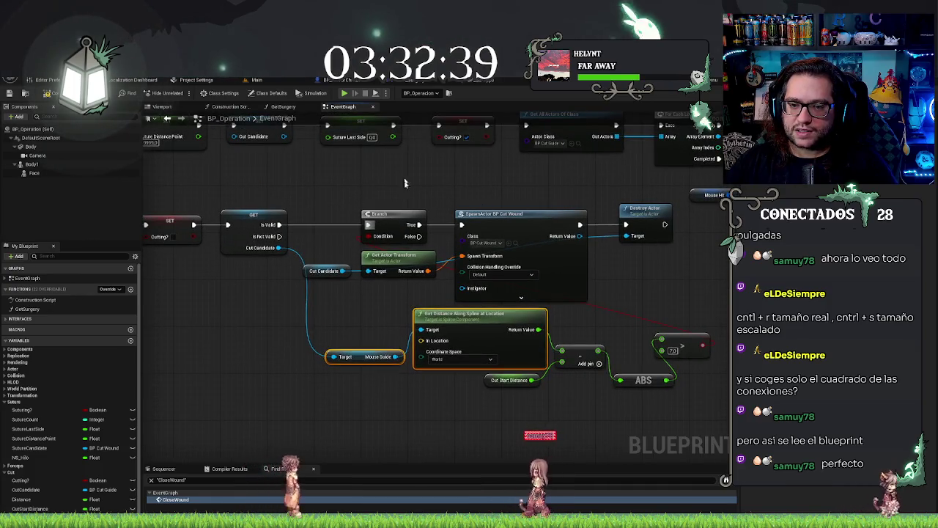
drag(456, 186, 496, 200)
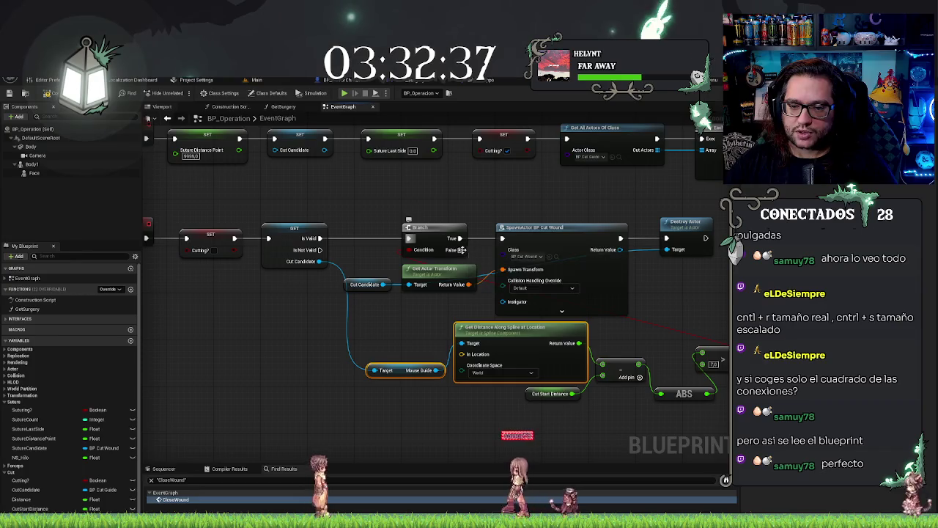
drag(460, 250, 658, 290)
text(skill)
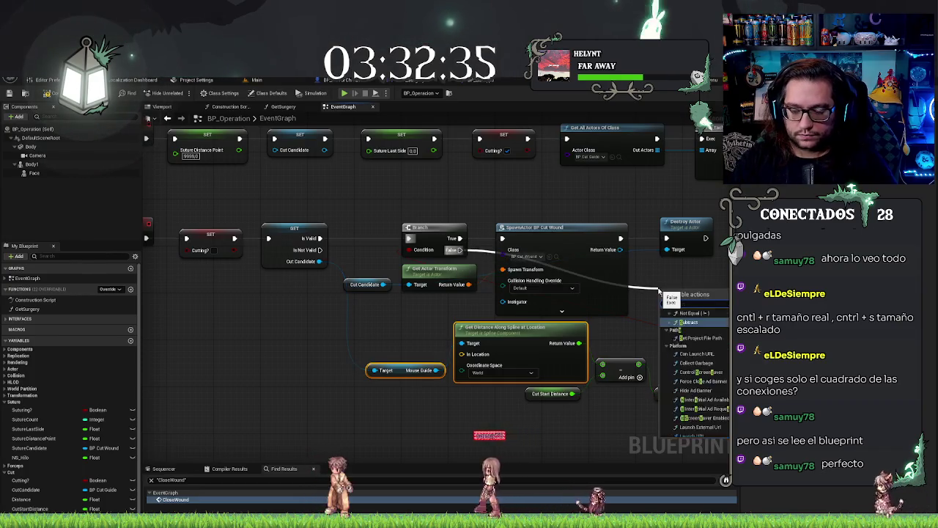
key(Return)
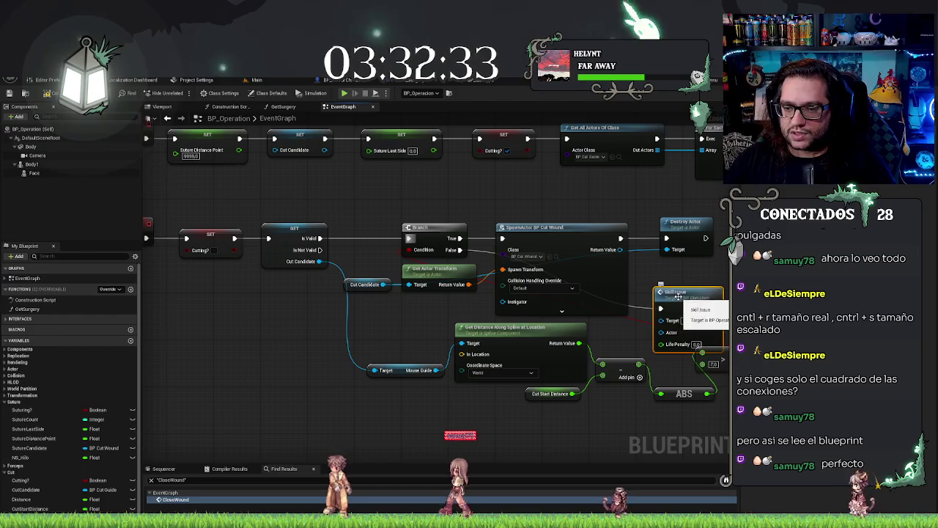
drag(678, 298, 684, 274)
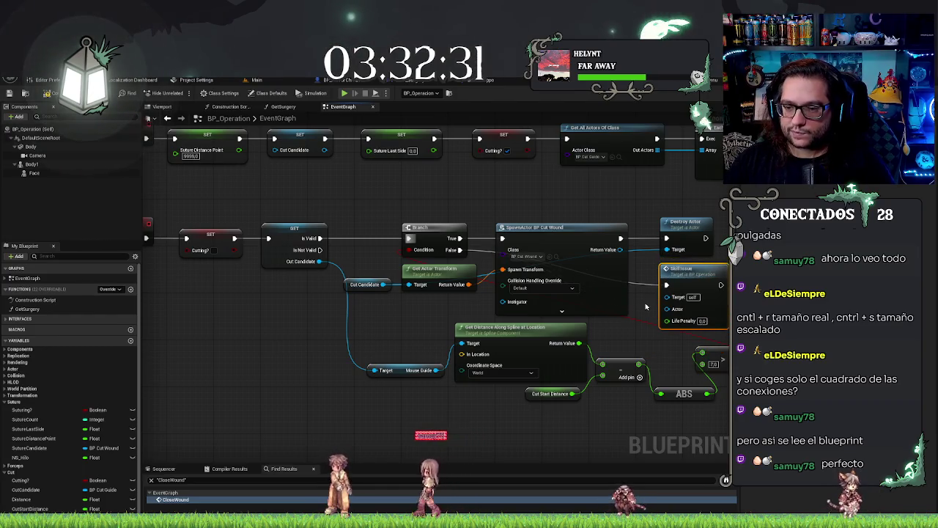
- Wire the cut candidate into Skill Issue's Actor input, set its Life Penalty, and compile
drag(620, 301, 595, 299)
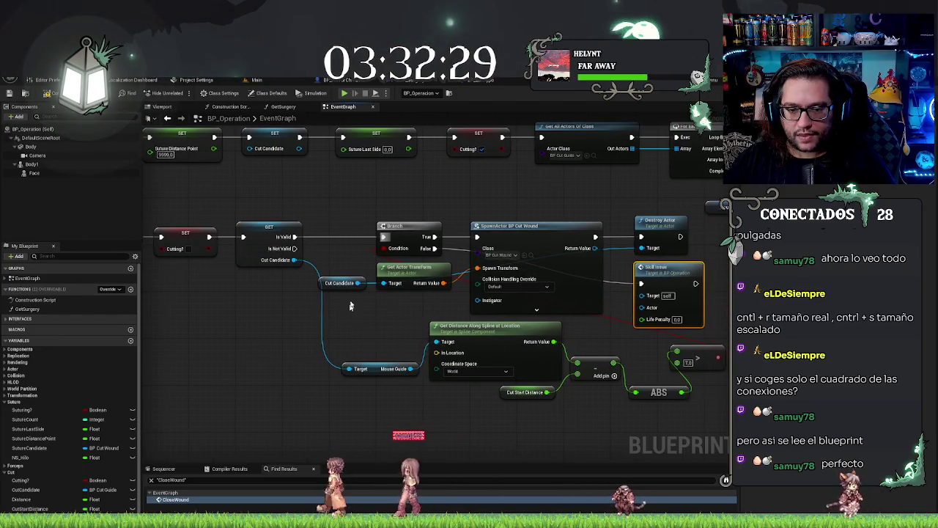
mouse_move(294, 260)
mouse_down()
mouse_move(396, 287)
mouse_move(696, 302)
mouse_up()
key(Escape)
drag(392, 286, 649, 310)
click(677, 319)
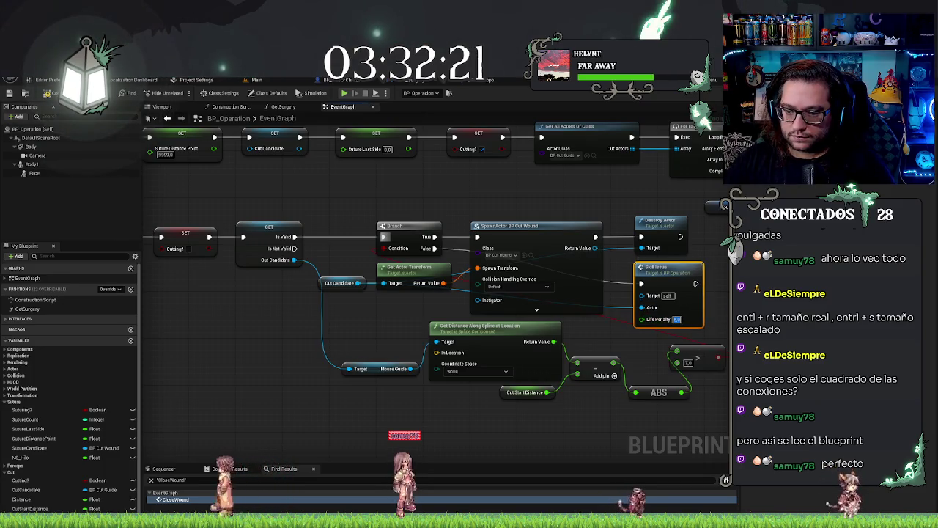
click(644, 349)
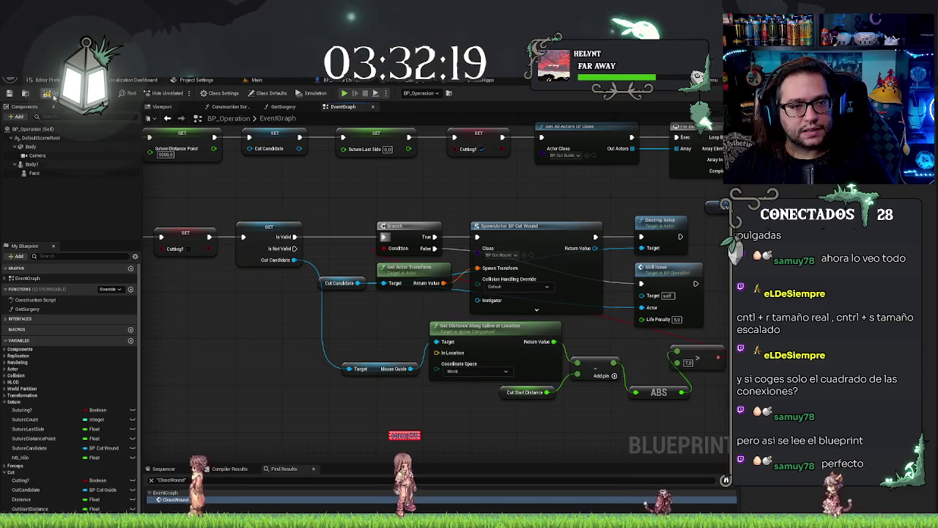
click(17, 93)
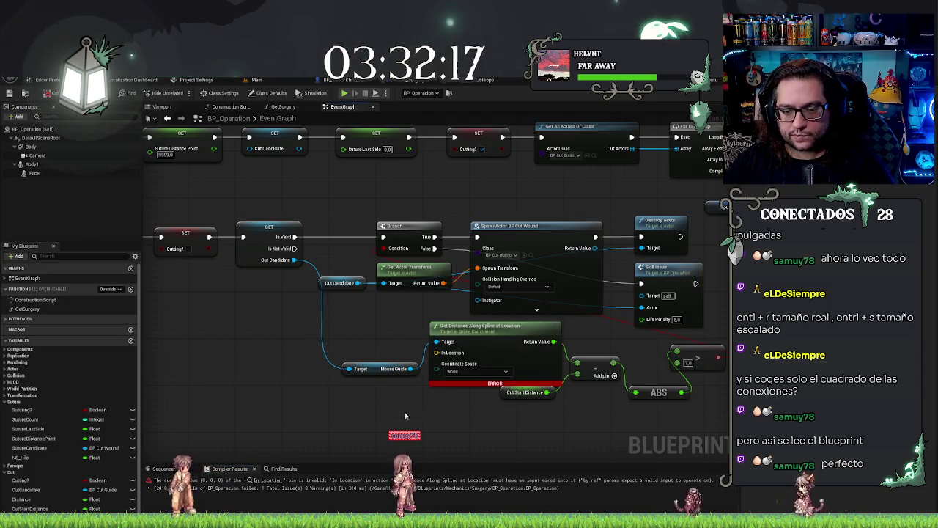
- Break the Mouse Hit result and feed its Location into Get Distance Along Spline's In Location
drag(343, 342, 430, 334)
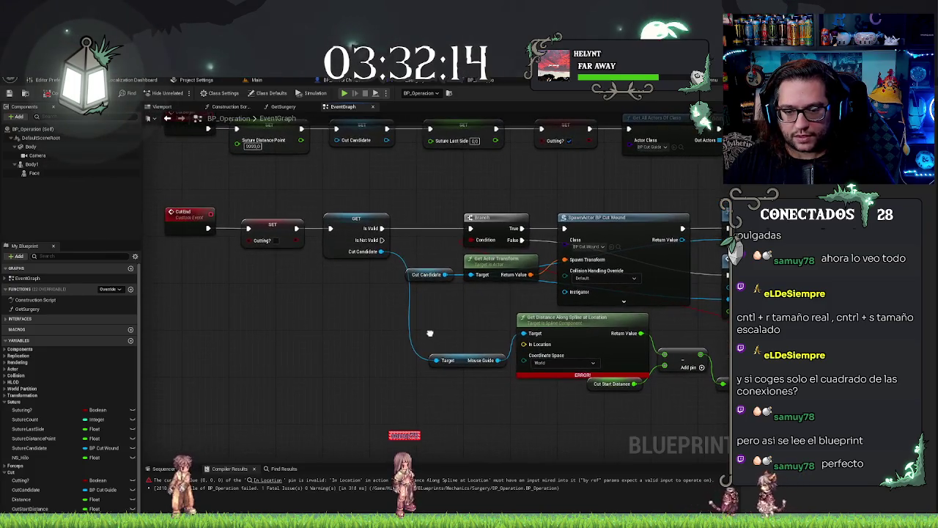
click(469, 360)
key(ctrl+z)
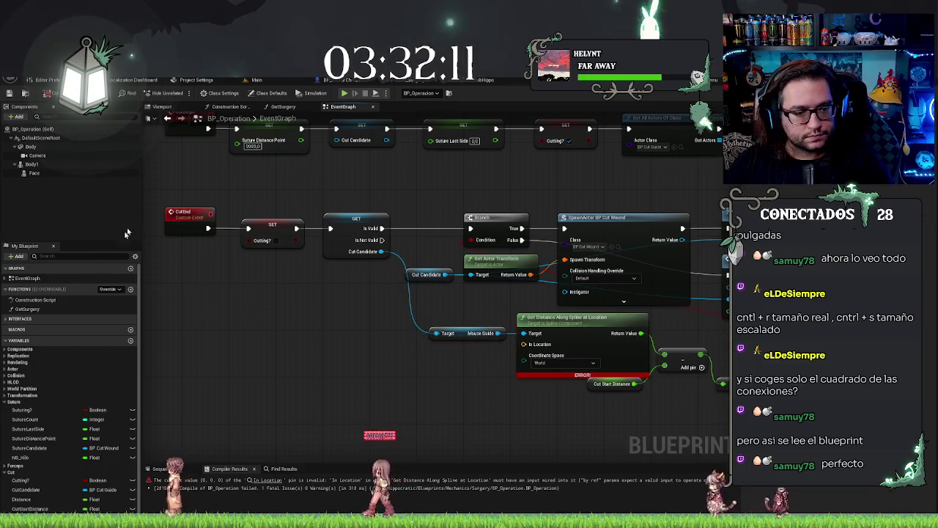
mouse_move(365, 435)
mouse_down()
mouse_move(370, 389)
mouse_move(409, 396)
mouse_up()
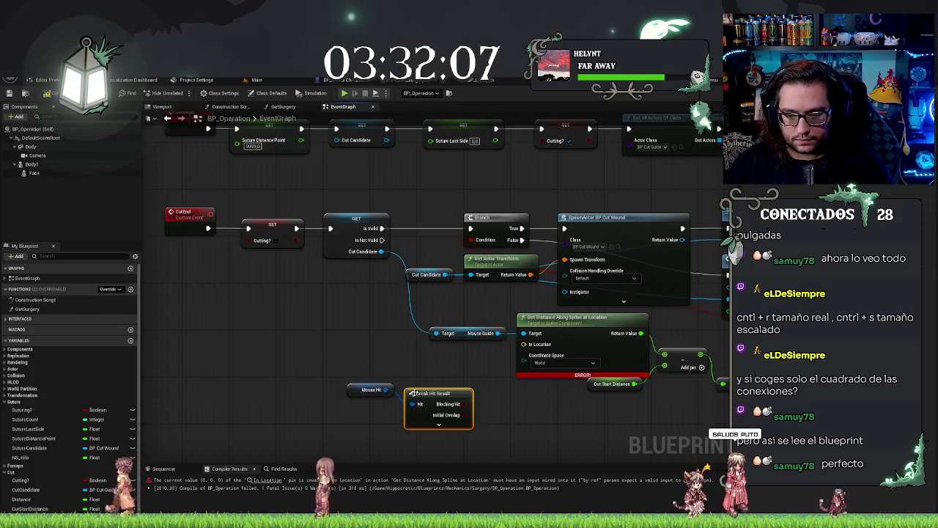
click(455, 448)
drag(456, 448, 523, 344)
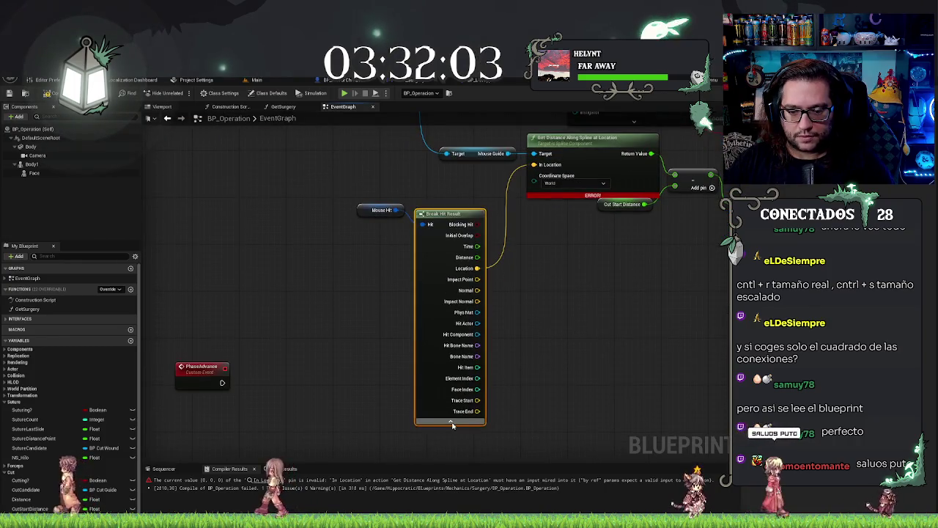
click(450, 430)
- Tuck the hit nodes beneath the spline distance node and recompile BP_Operation
drag(297, 255, 439, 323)
key(q)
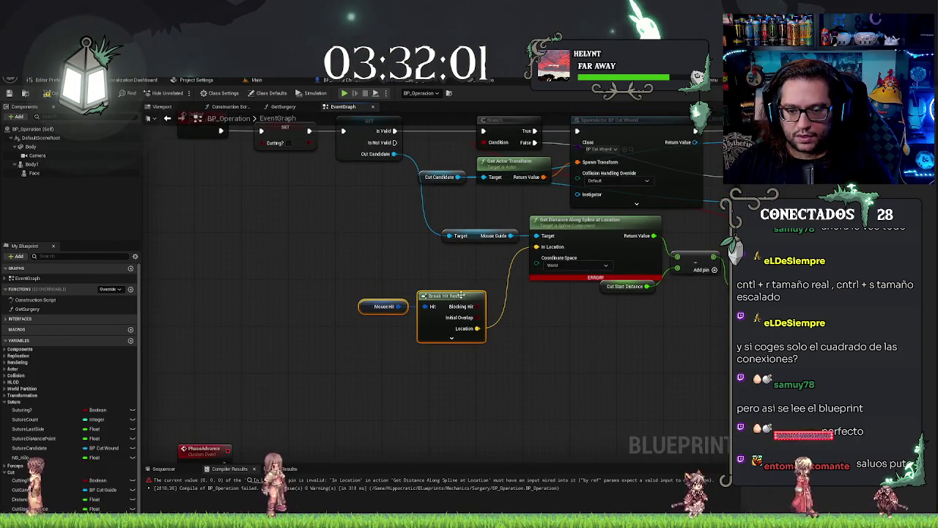
mouse_move(457, 289)
mouse_down()
mouse_move(468, 283)
mouse_move(464, 247)
mouse_up()
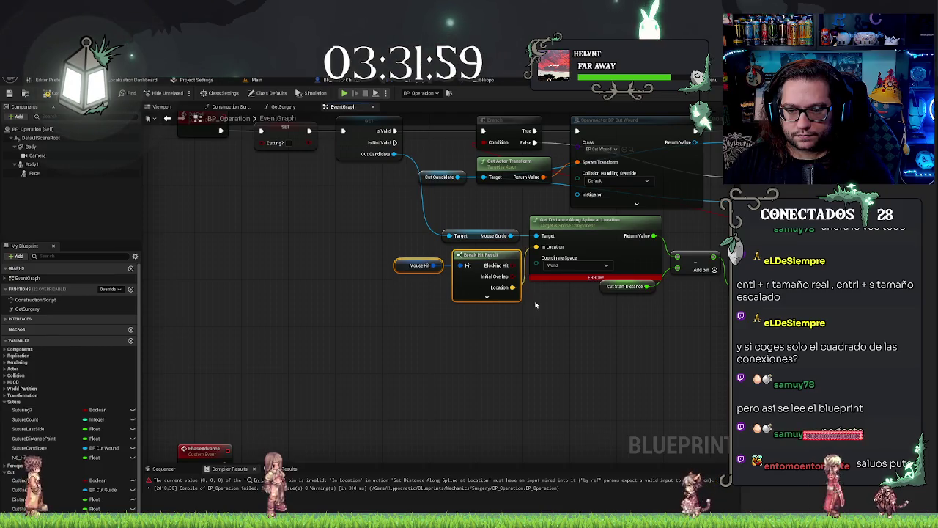
click(555, 335)
mouse_move(555, 335)
mouse_down()
mouse_move(445, 413)
mouse_move(428, 397)
mouse_up()
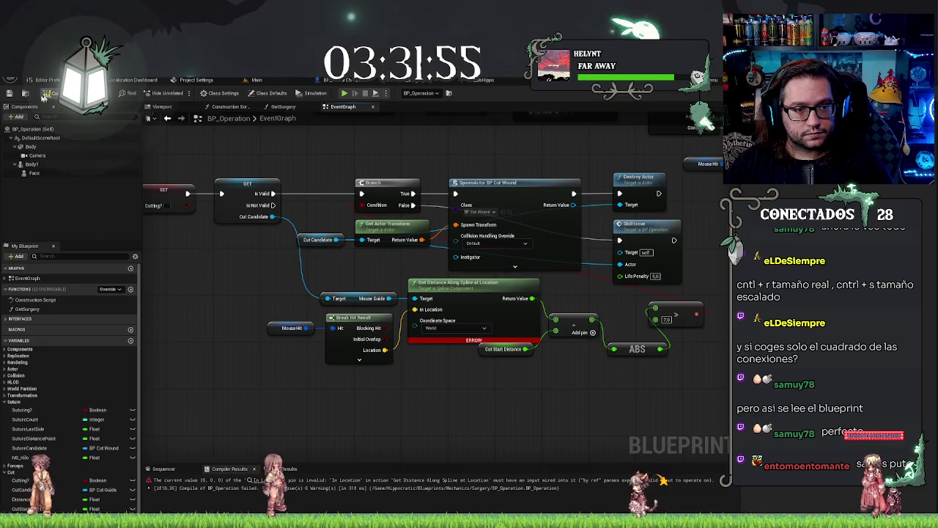
click(9, 93)
click(257, 81)
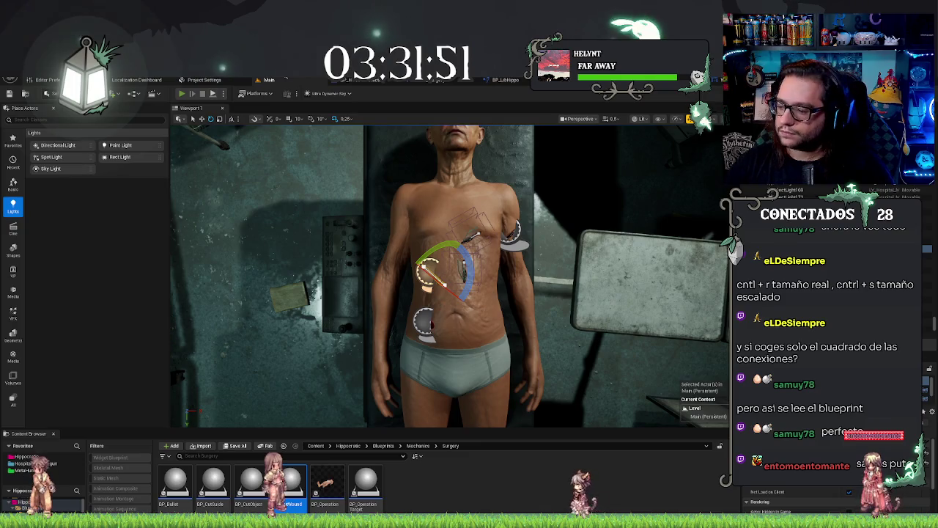
- Play-test cutting on the surgery level twice, then return to the blueprint editors
click(181, 93)
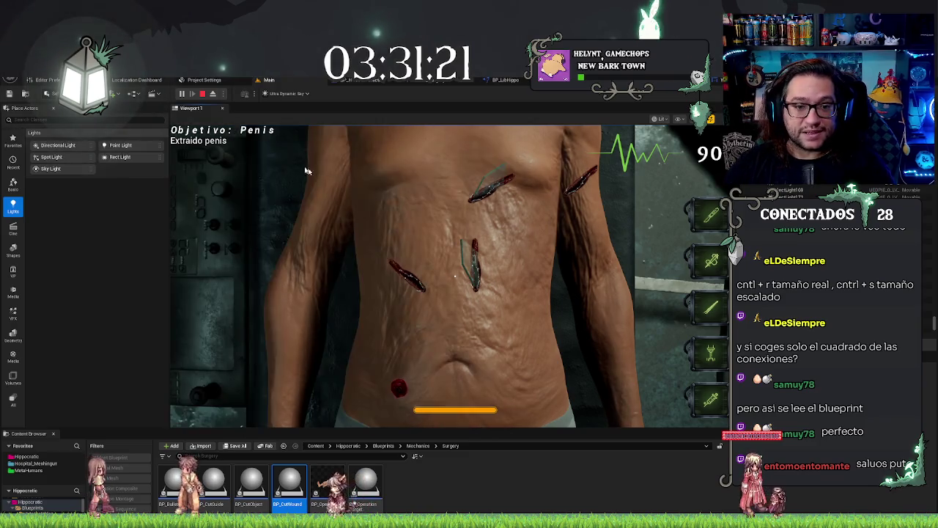
click(203, 94)
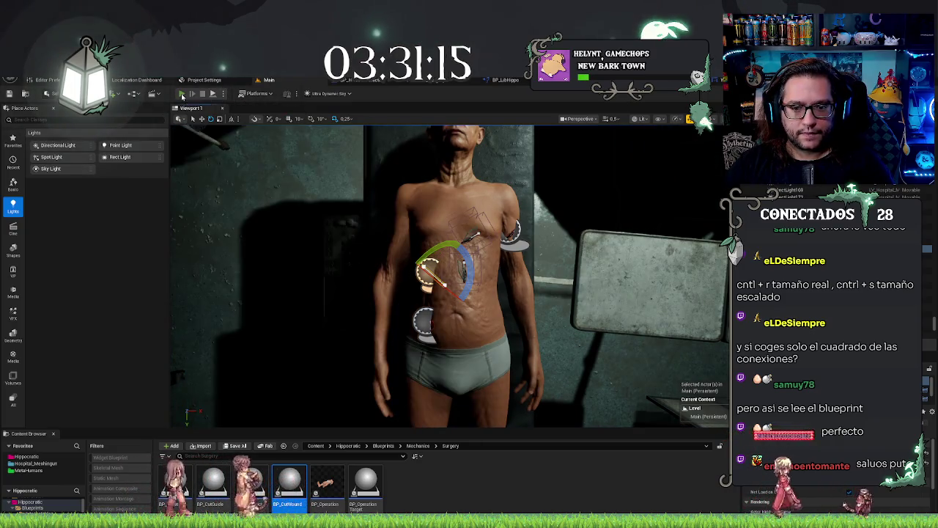
key(alt+p)
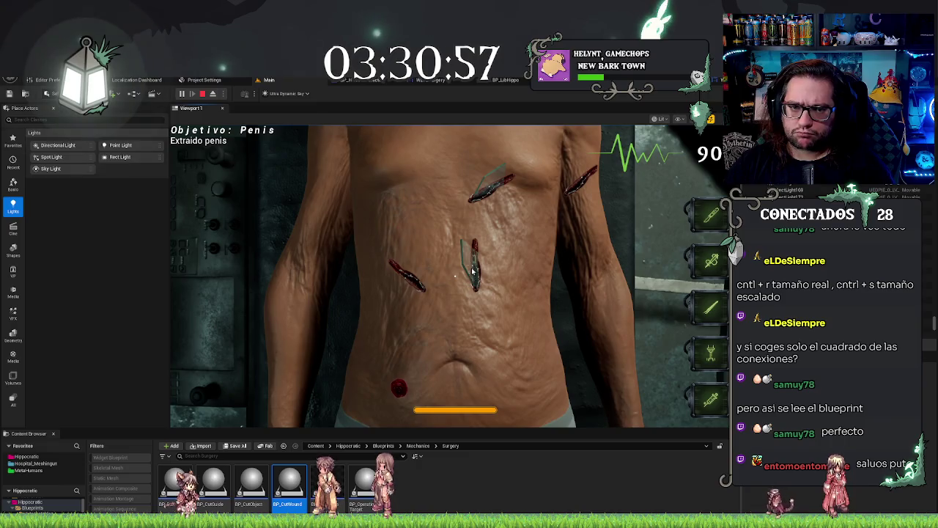
key(Escape)
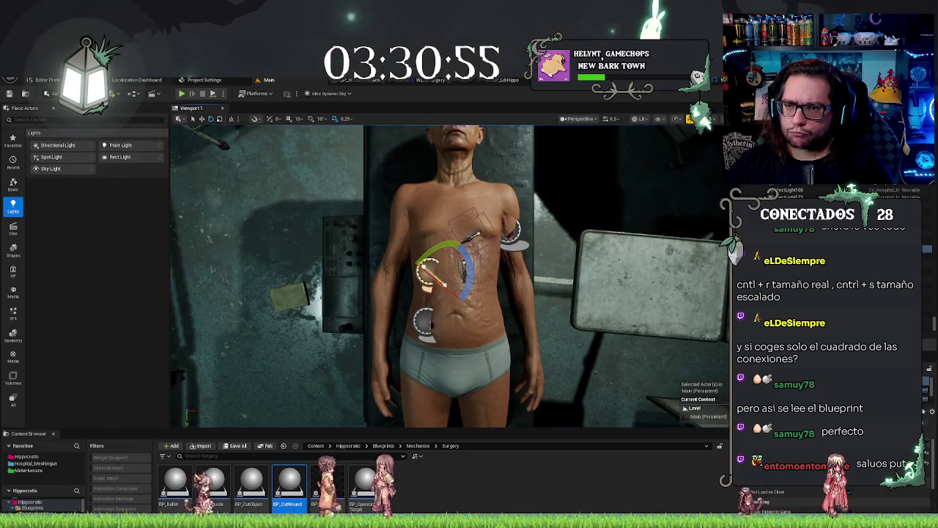
key(alt+Tab)
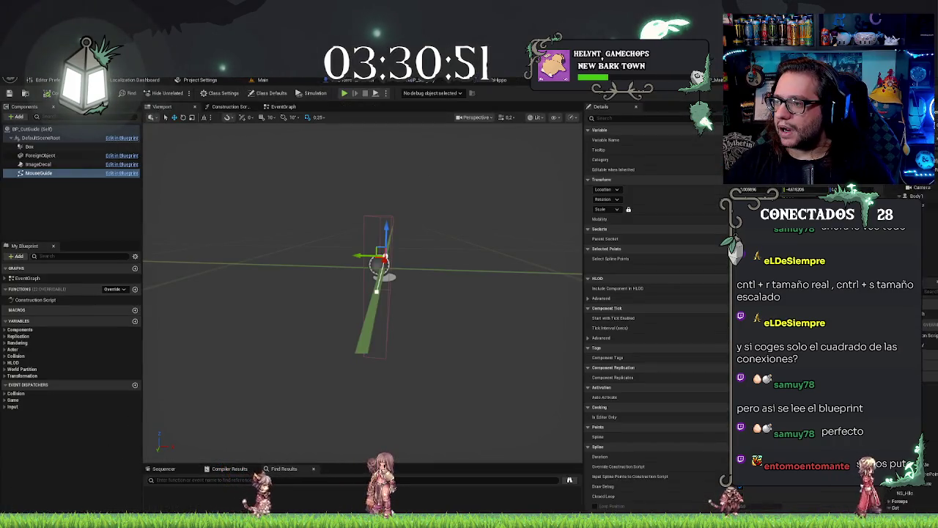
- Maximize the BP_Operation window and frame the Cutting, Distance and Branch nodes
key(alt+Tab)
double_click(431, 180)
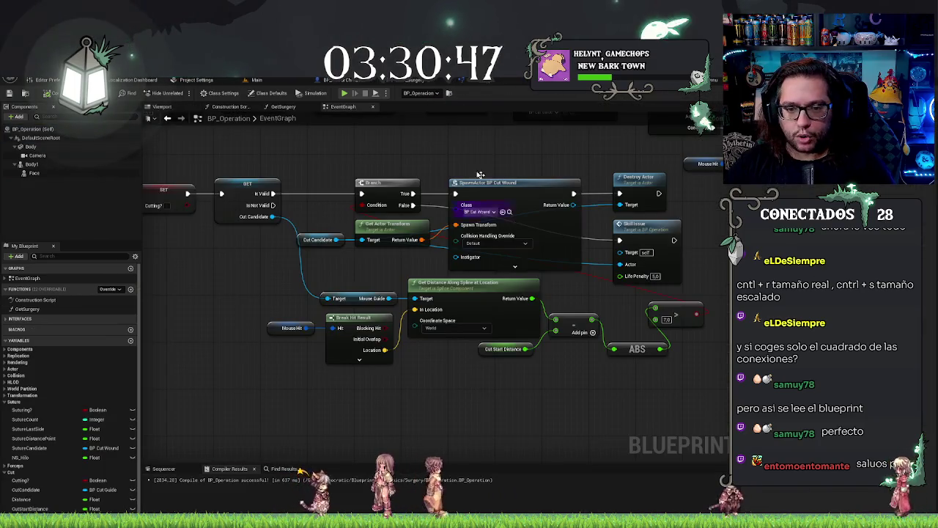
scroll(409, 352, down, 5)
scroll(409, 352, up, 4)
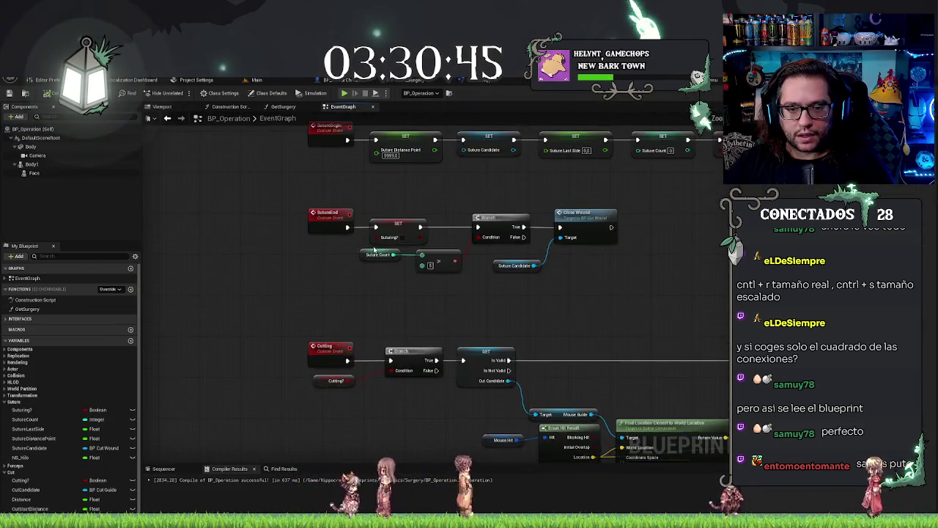
drag(351, 373, 315, 336)
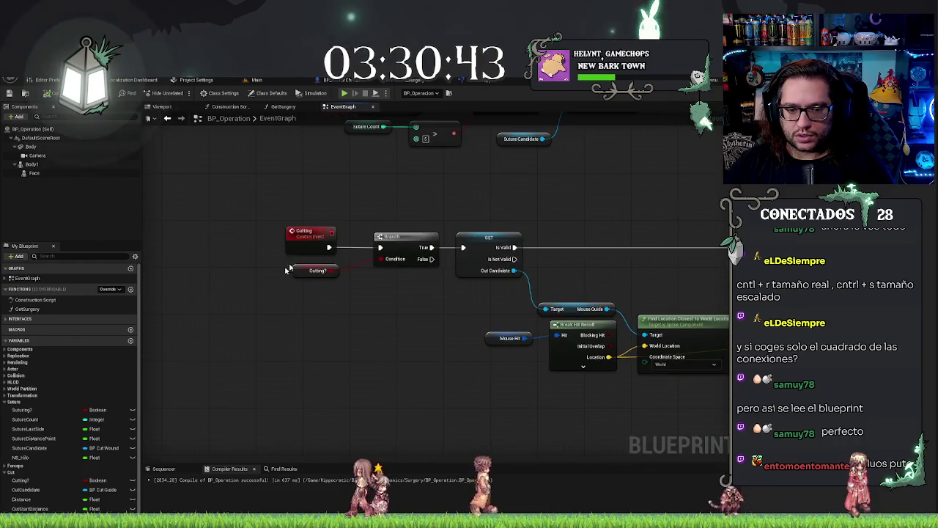
drag(442, 340, 337, 169)
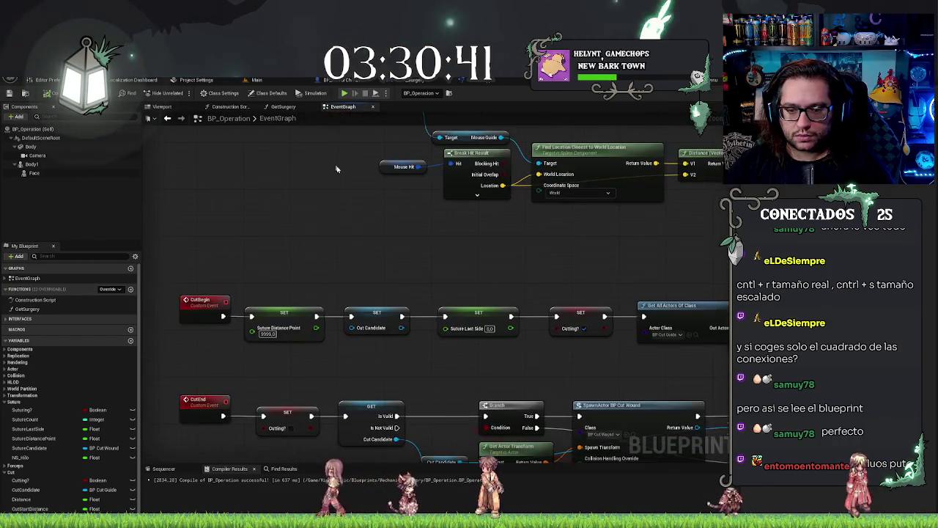
drag(320, 223, 352, 384)
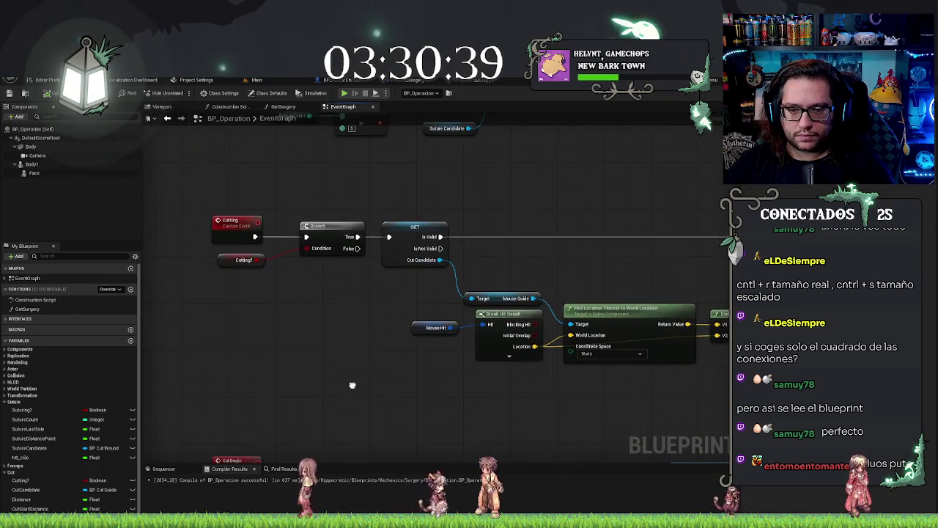
drag(568, 233, 456, 232)
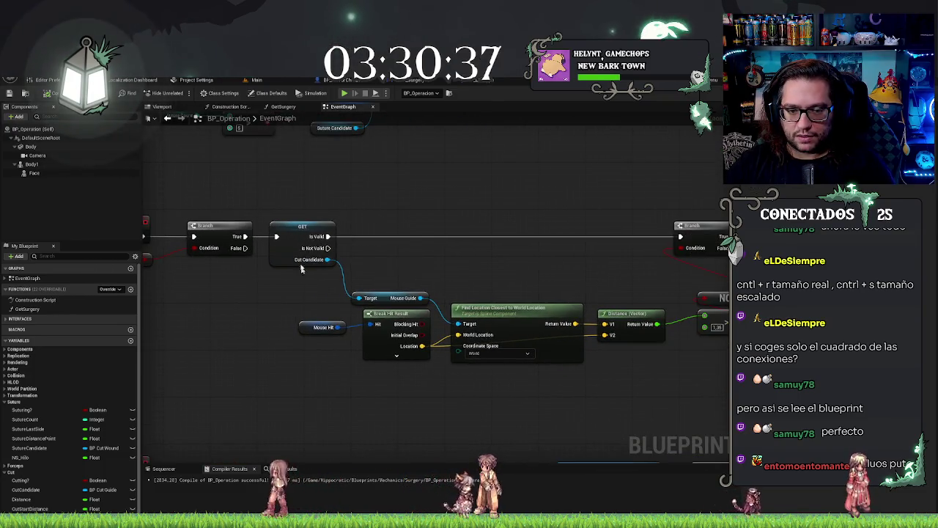
drag(556, 285, 535, 257)
- Raise the Target, Break Hit, Find Location, Distance and NOT nodes slightly
mouse_move(258, 260)
mouse_down()
mouse_move(666, 315)
mouse_move(696, 352)
mouse_up()
key(Up)
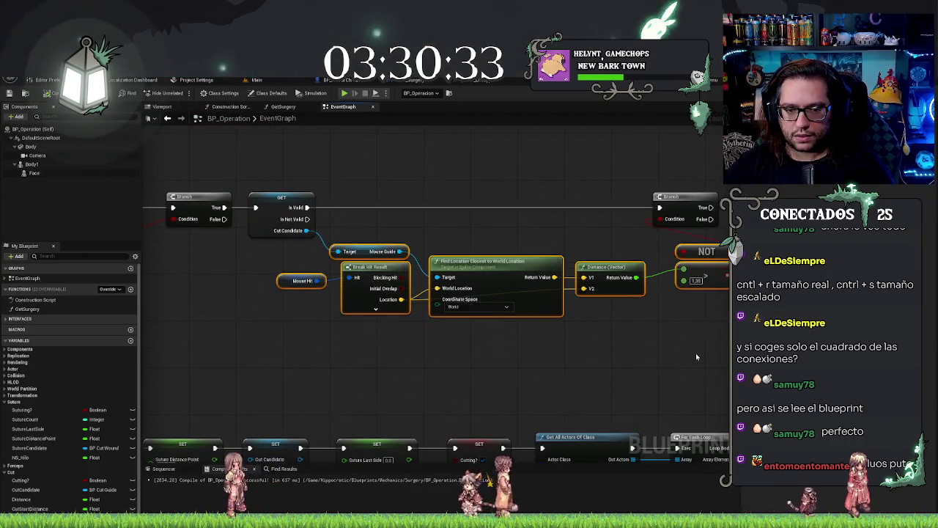
key(Up)
key(Up)
key(Up)
mouse_move(502, 330)
mouse_down()
mouse_move(440, 327)
mouse_move(340, 349)
mouse_up()
key(Down)
click(331, 349)
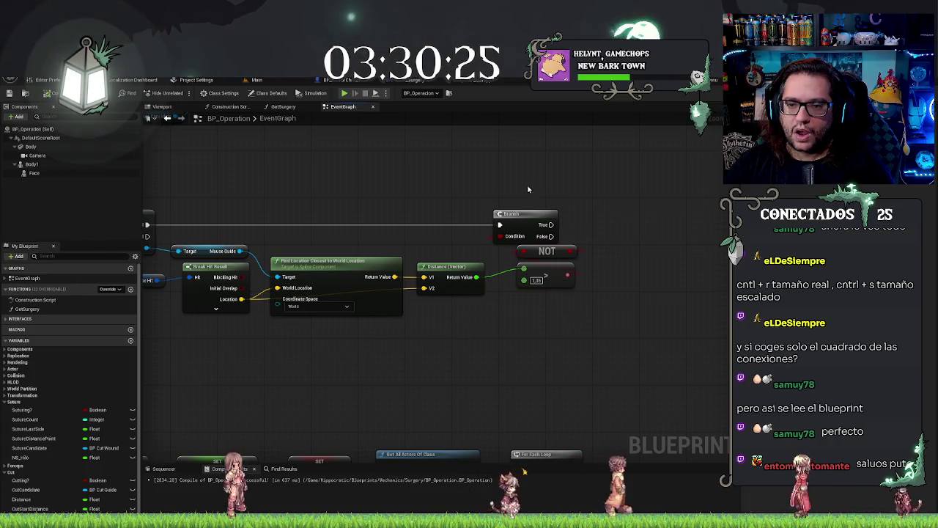
- Shift the Branch and NOT nodes slightly left, keeping NOT wired to Branch's condition
drag(528, 188, 579, 293)
click(553, 313)
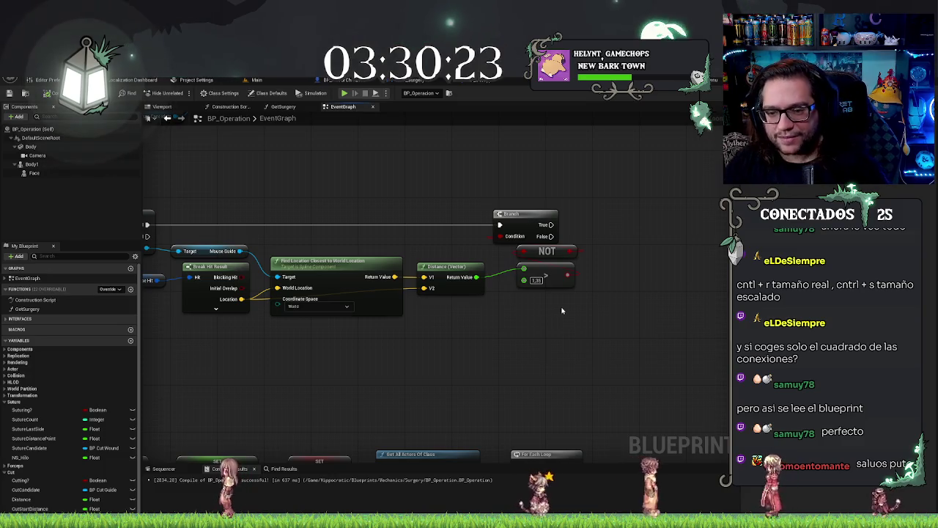
mouse_move(568, 275)
mouse_down()
mouse_move(557, 257)
mouse_move(500, 229)
mouse_up()
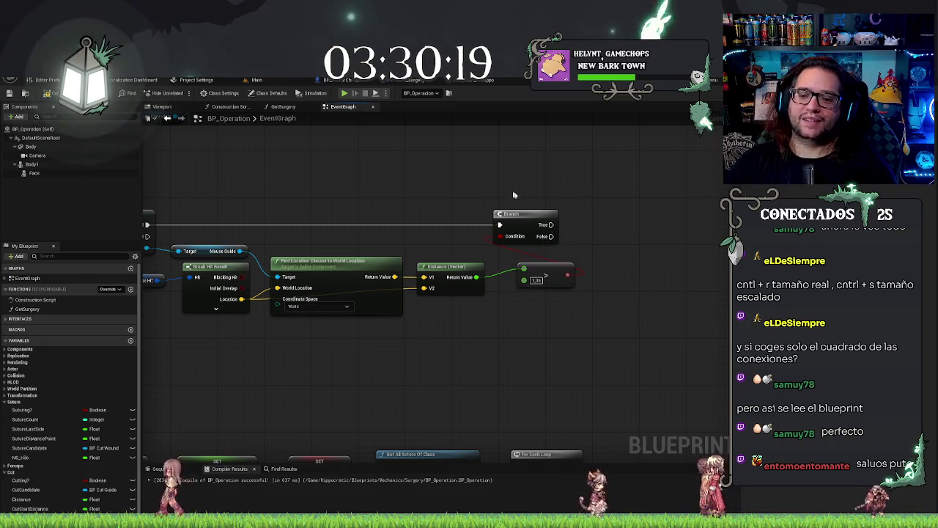
drag(513, 195, 551, 318)
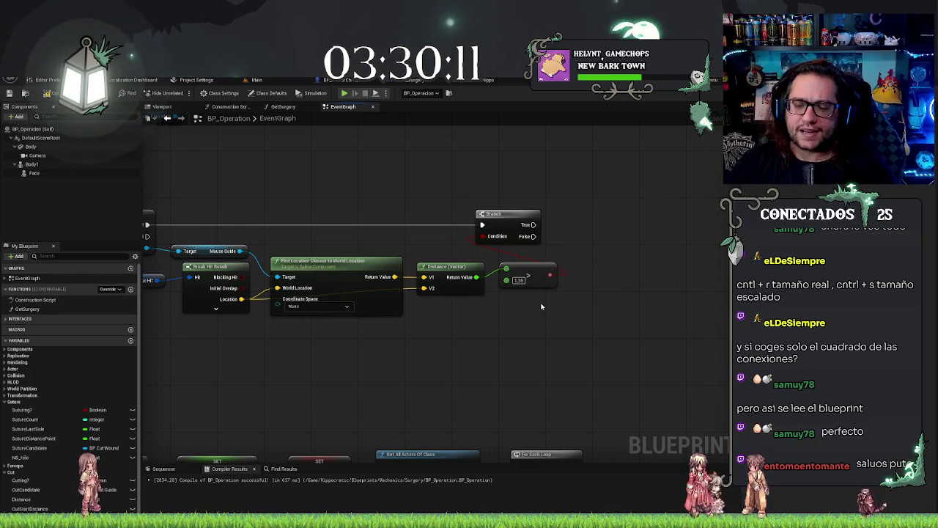
drag(530, 315, 604, 347)
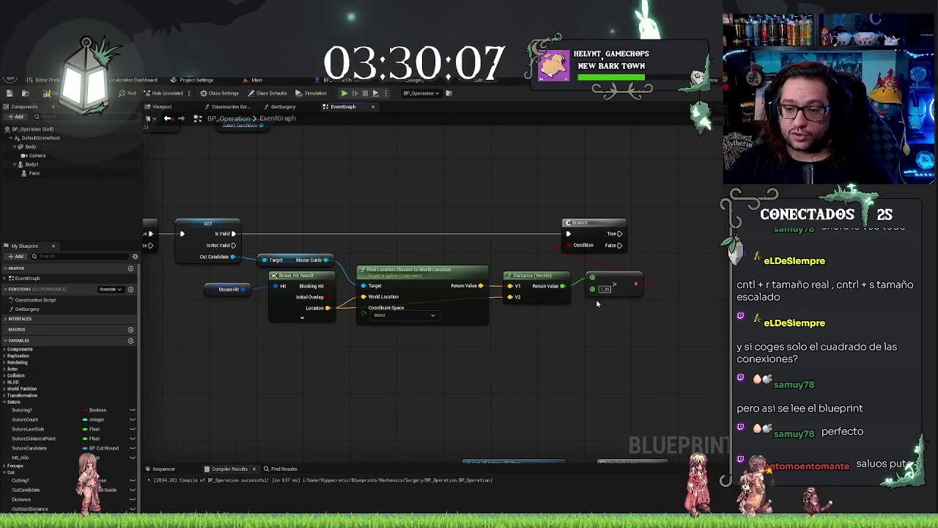
scroll(465, 360, down, 1)
mouse_move(464, 360)
mouse_down()
mouse_move(511, 318)
mouse_move(579, 314)
mouse_move(627, 232)
mouse_up()
drag(577, 253, 644, 212)
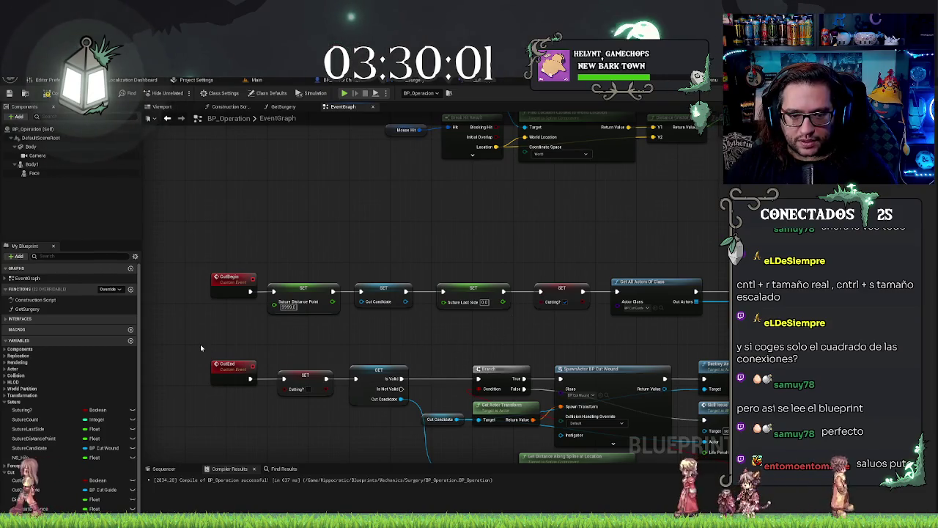
- Drag the CutCandidate variable into the graph as a SET node beside the Branch
click(233, 376)
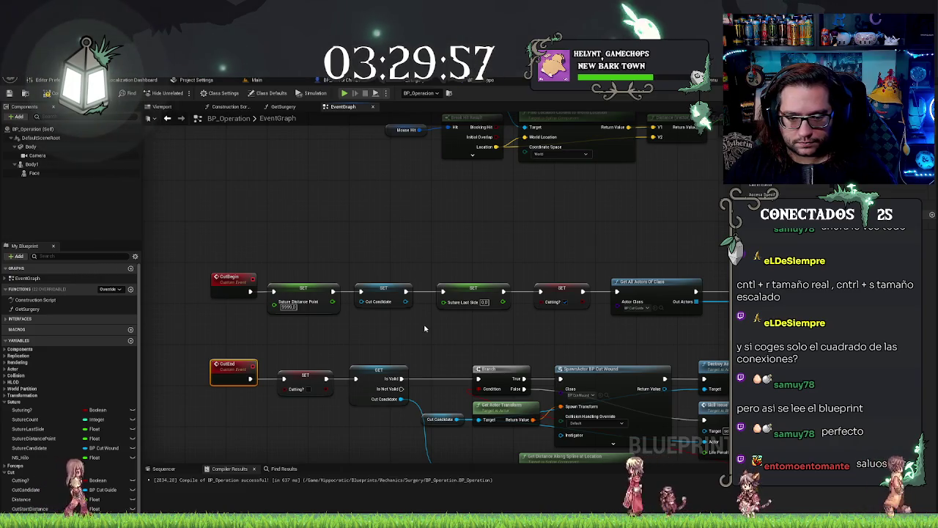
mouse_move(426, 345)
mouse_down()
mouse_move(362, 315)
mouse_move(357, 292)
mouse_move(395, 317)
mouse_up()
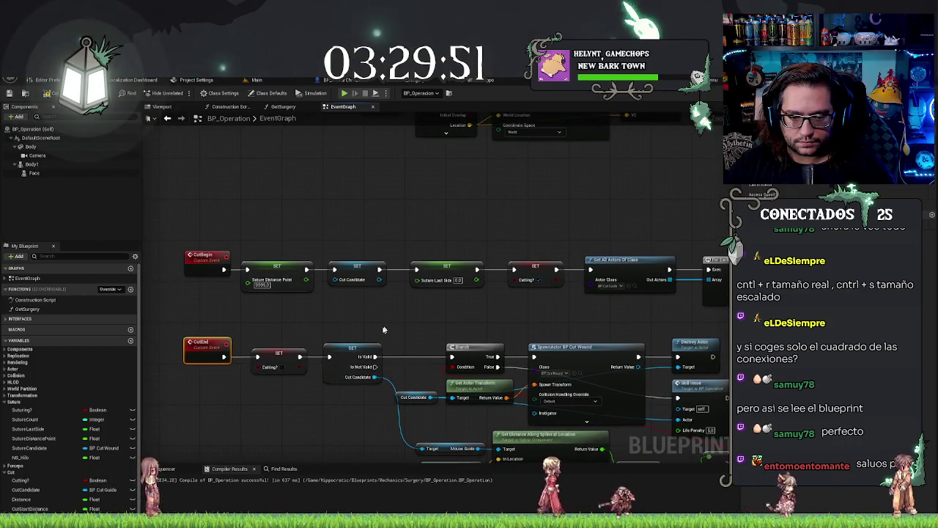
drag(461, 306, 449, 338)
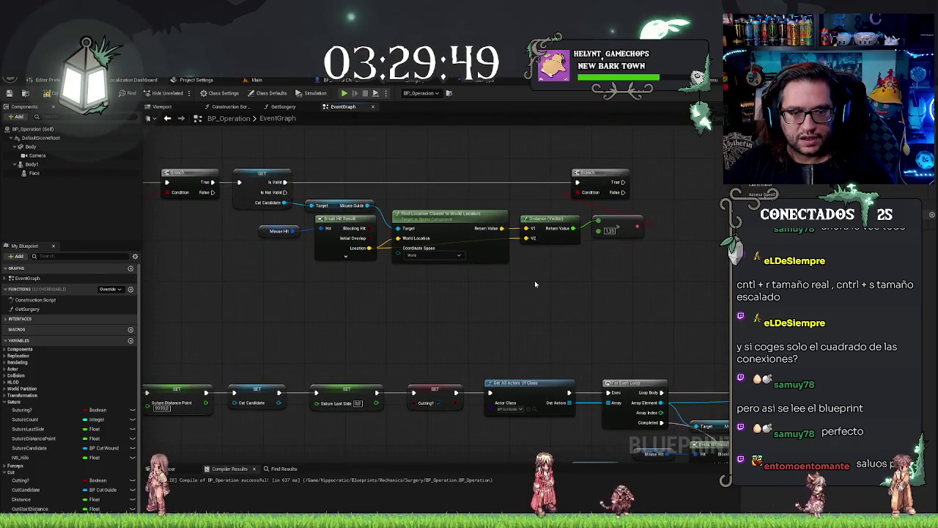
drag(535, 283, 589, 355)
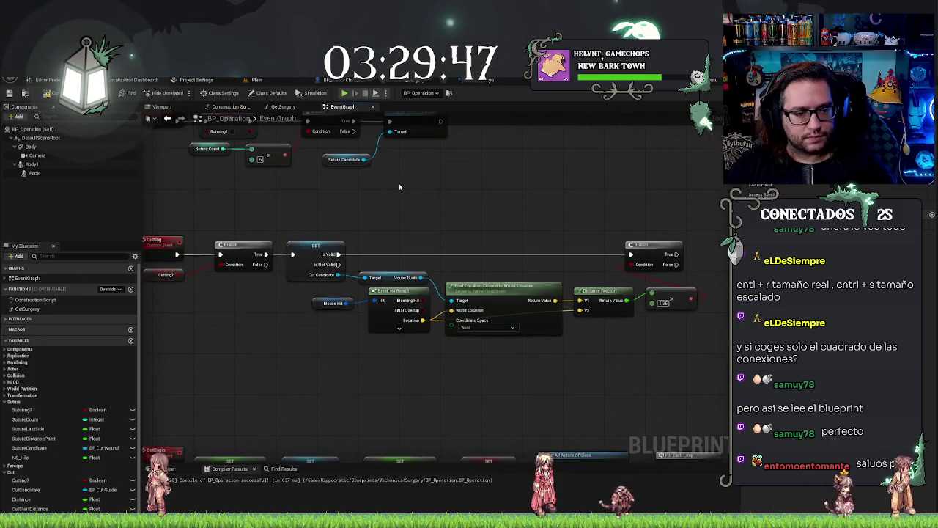
drag(399, 187, 247, 200)
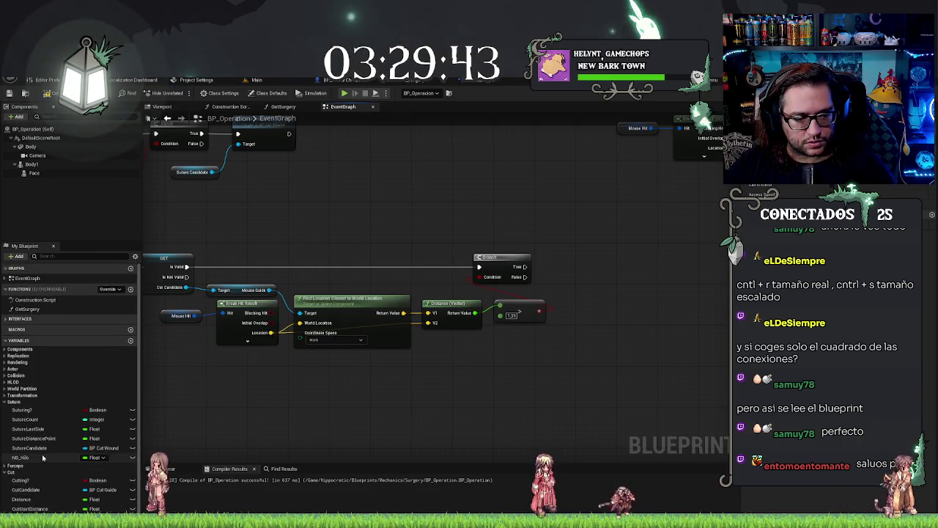
mouse_move(29, 489)
alt+mouse_down()
mouse_move(563, 265)
mouse_move(546, 262)
mouse_move(559, 282)
mouse_move(530, 286)
mouse_move(568, 278)
alt+mouse_up()
- Add Skill Issue after Branch True and chain SET Cut Candidate after it
click(557, 282)
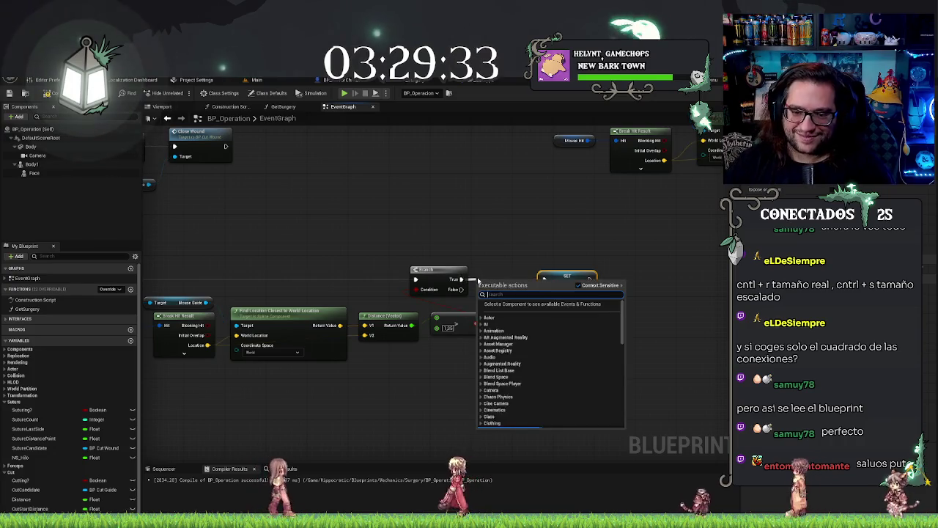
drag(460, 279, 478, 281)
text(fallo)
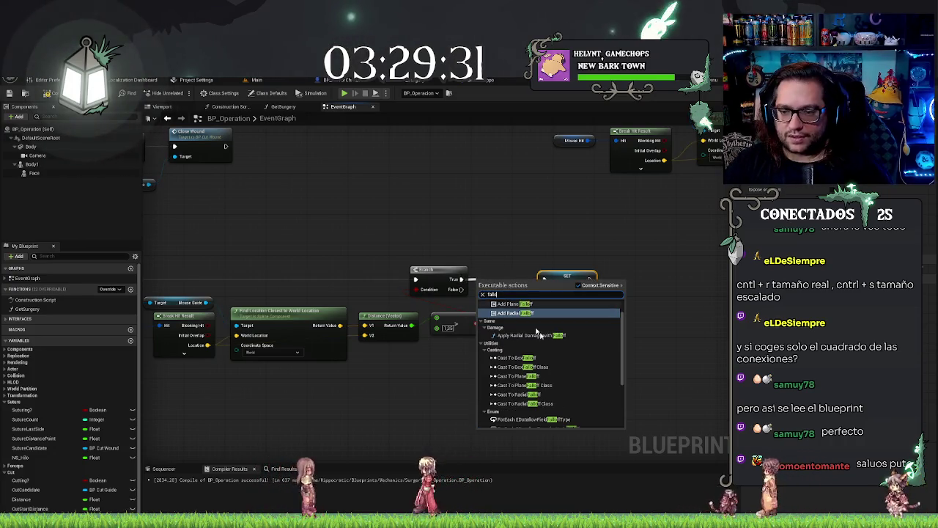
key(BackSpace)
key(BackSpace)
key(BackSpace)
text(skill)
key(Return)
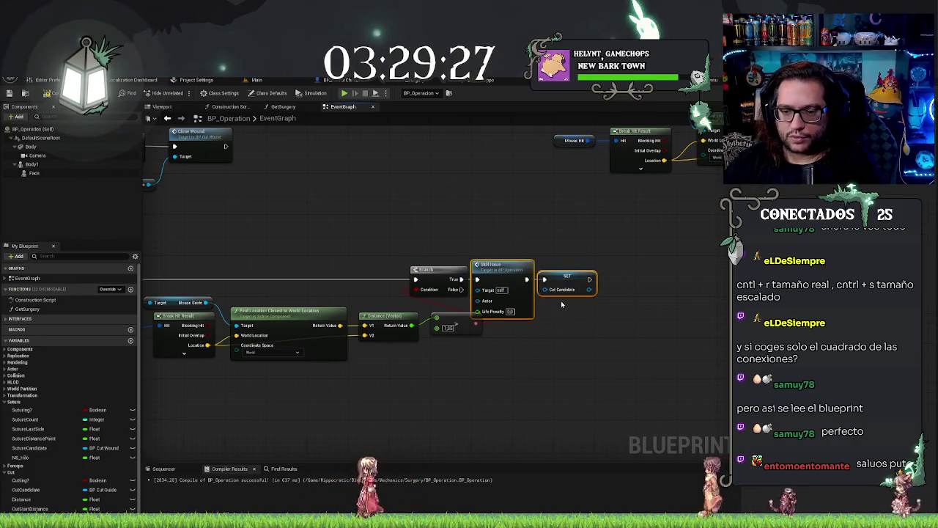
drag(502, 280, 517, 266)
drag(549, 295, 579, 295)
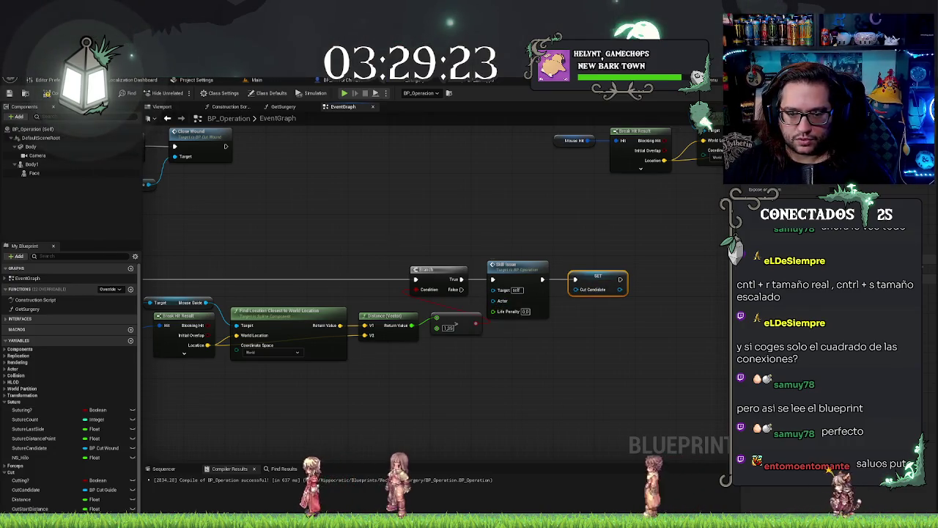
mouse_move(242, 281)
mouse_down()
mouse_move(535, 252)
mouse_move(625, 277)
mouse_move(614, 281)
mouse_up()
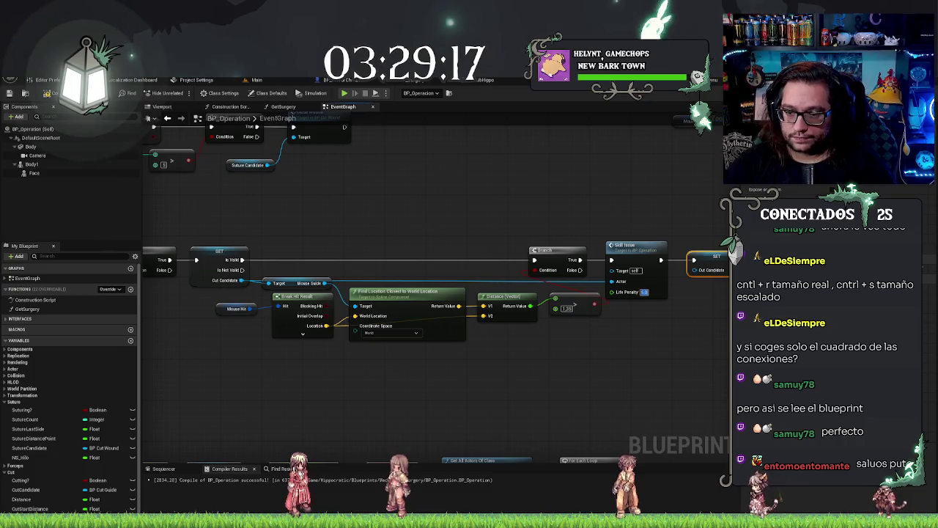
drag(567, 236, 386, 237)
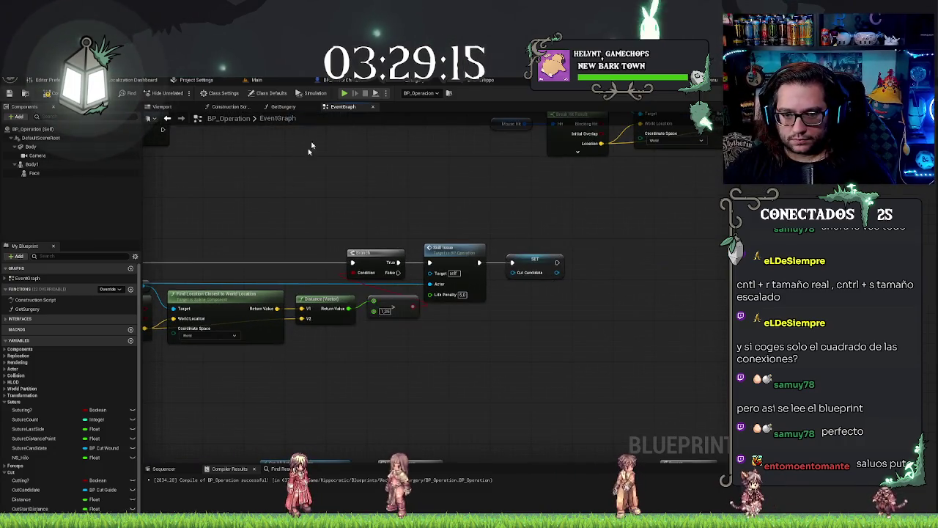
click(576, 316)
- Add a Cut End call after the SET Cut Candidate node, aligned in line
drag(551, 262, 628, 277)
text(end cut)
key(Return)
key(q)
click(524, 208)
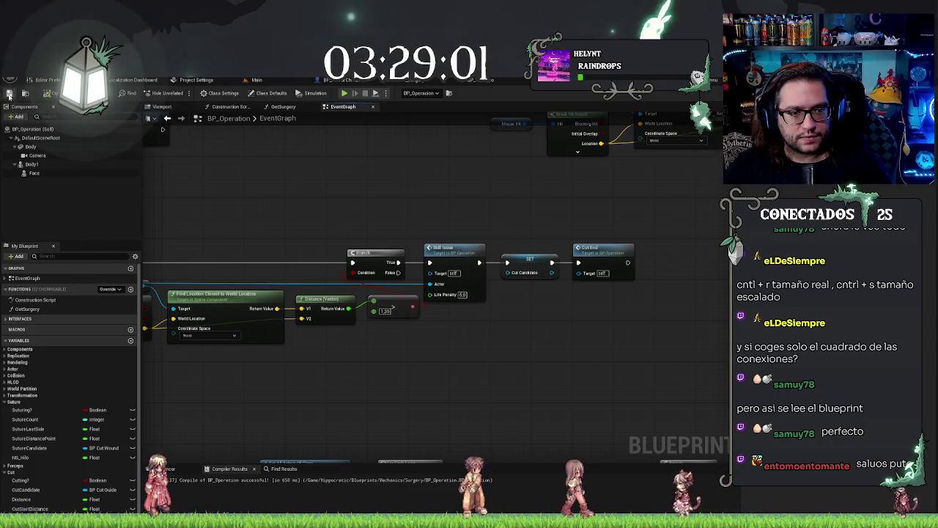
- Start a play test of the Main level and keep the game viewport focused
click(279, 79)
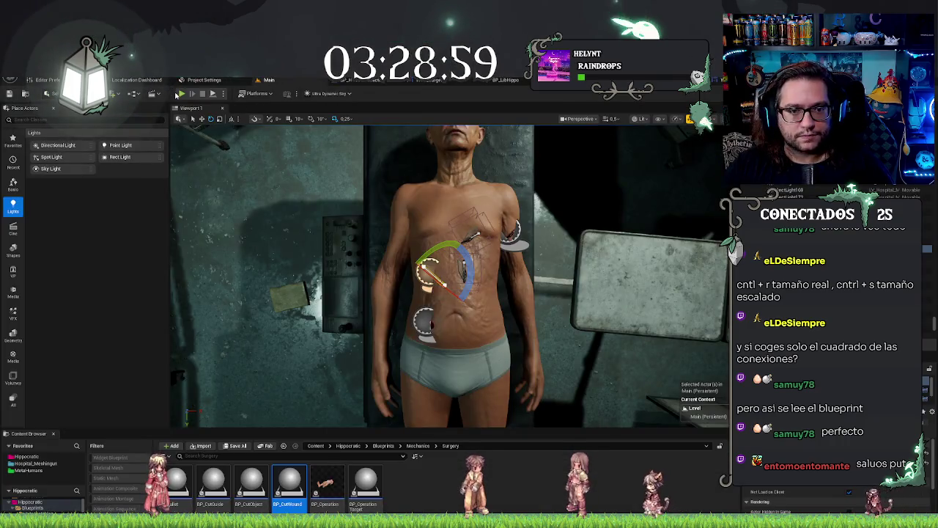
click(180, 94)
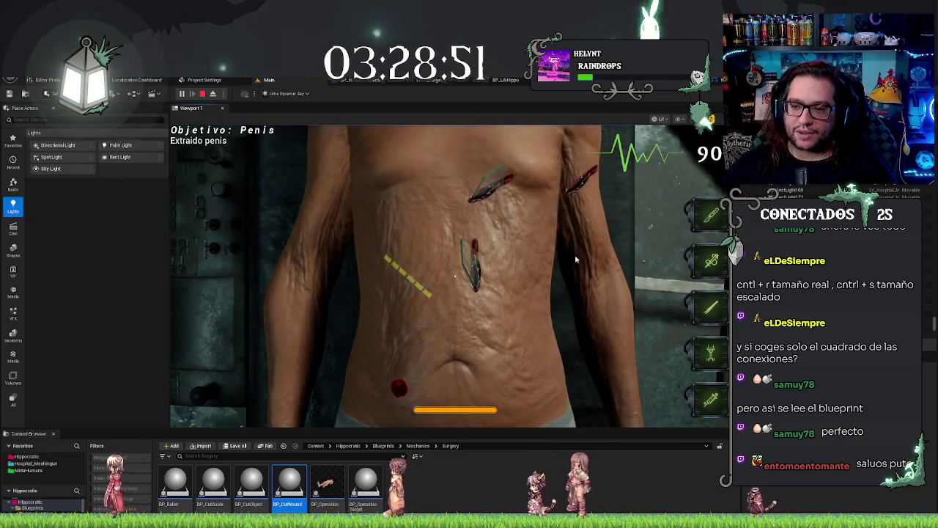
click(386, 259)
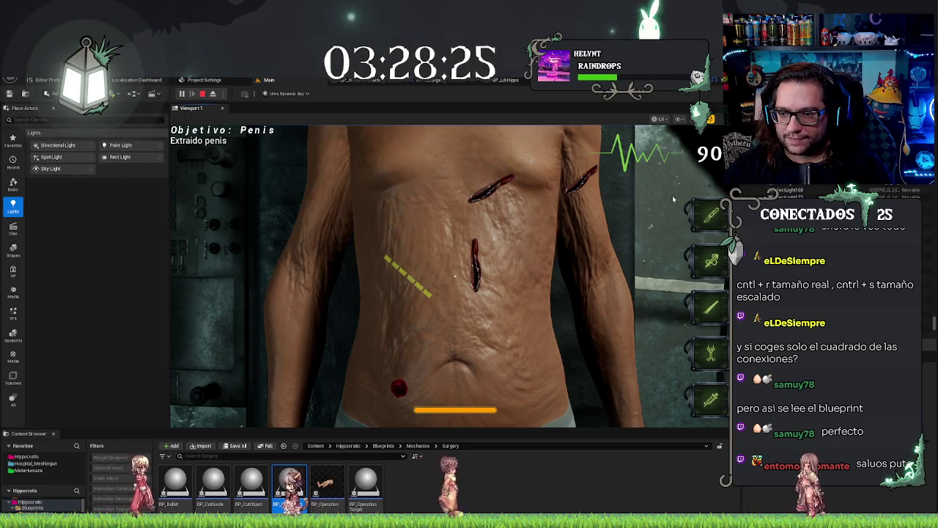
click(475, 282)
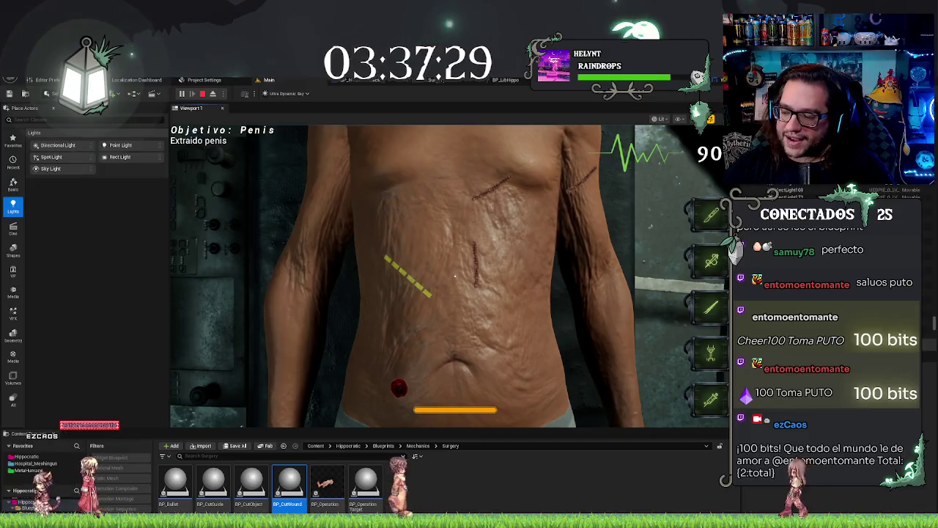
click(443, 210)
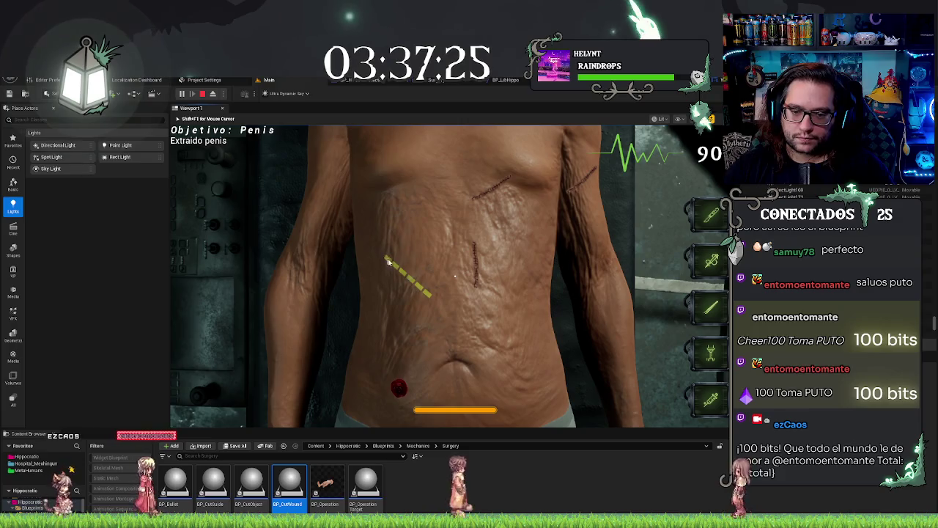
- Cut an incision along the dashed yellow guide, then eject to a free camera with F8
drag(382, 258, 431, 295)
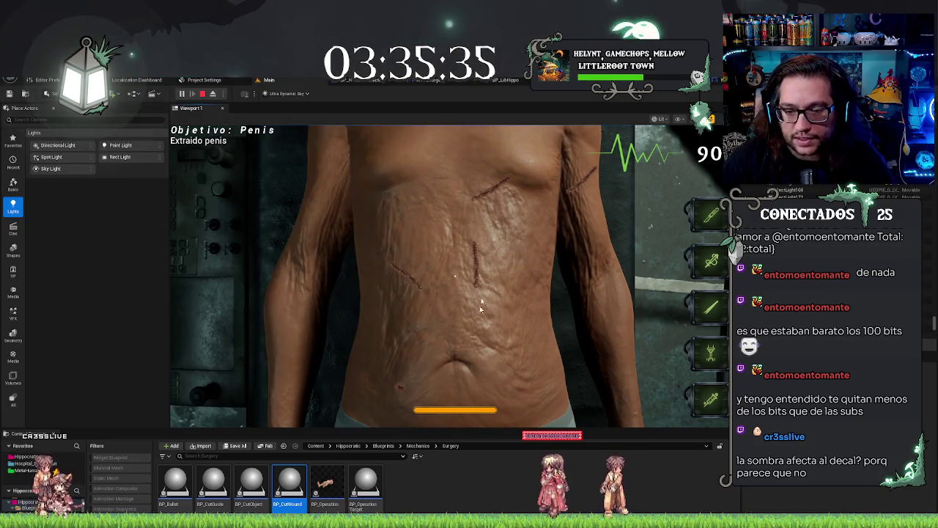
key(F8)
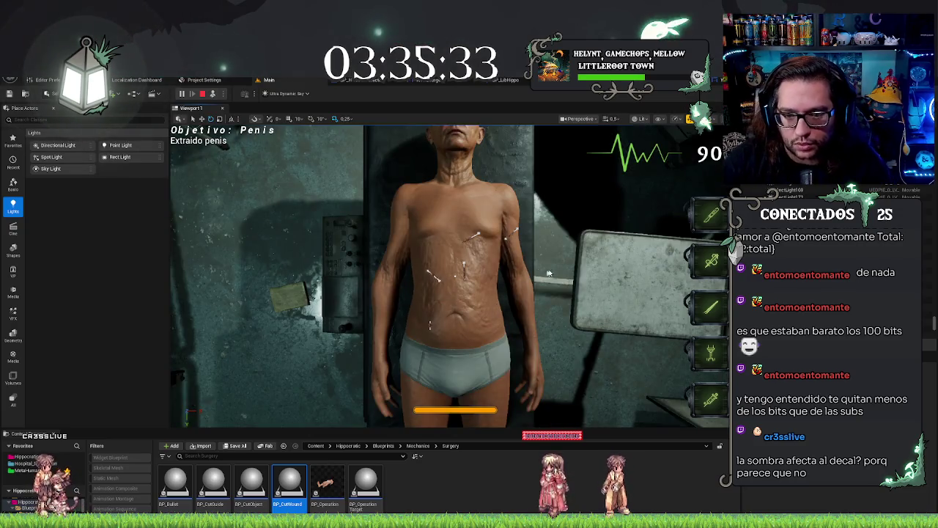
- Select the ceiling fluorescent light and drag its Intensity down to about 7 cd
drag(579, 273, 445, 212)
click(412, 216)
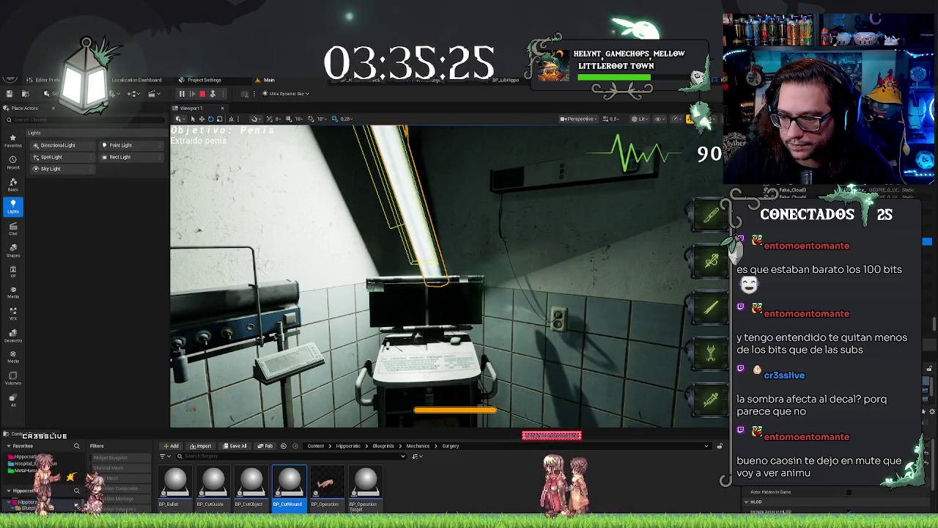
key(e)
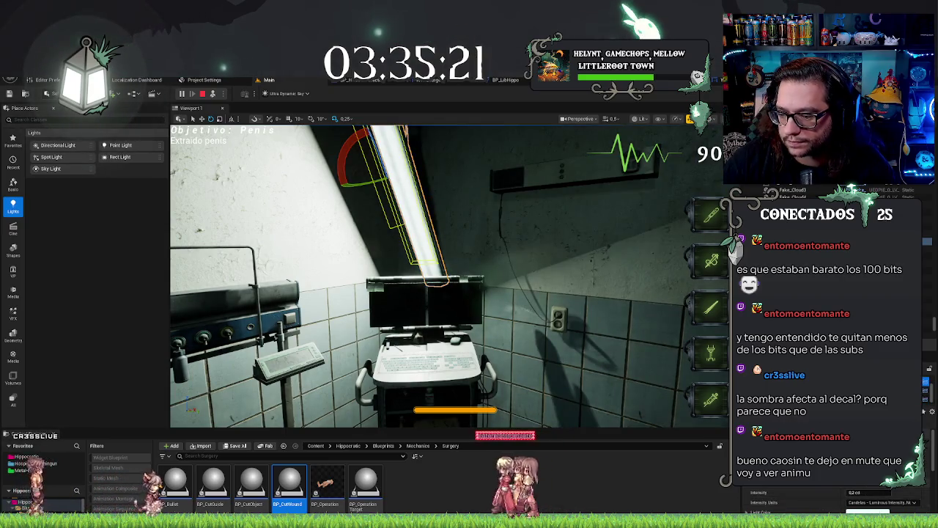
drag(850, 491, 886, 492)
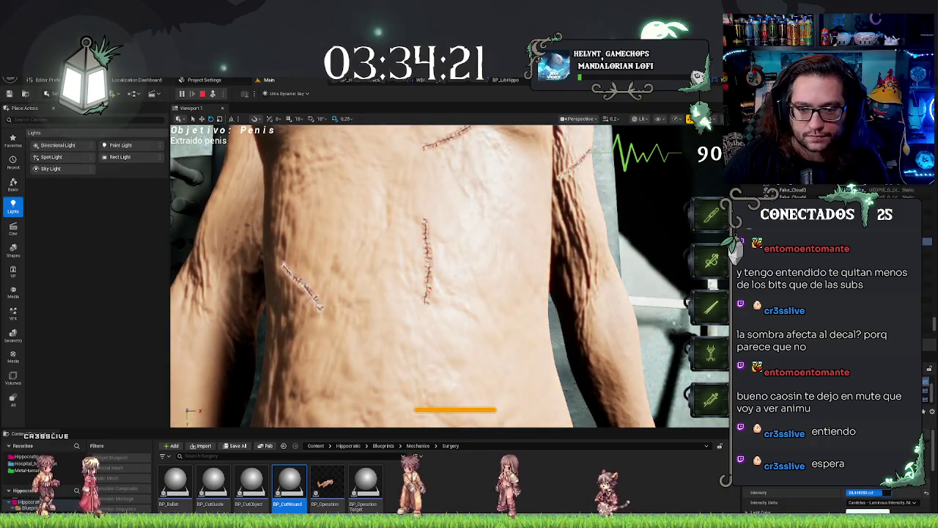
- Set the ceiling light's Intensity to 7 cd, then end the play session
text(0)
key(Return)
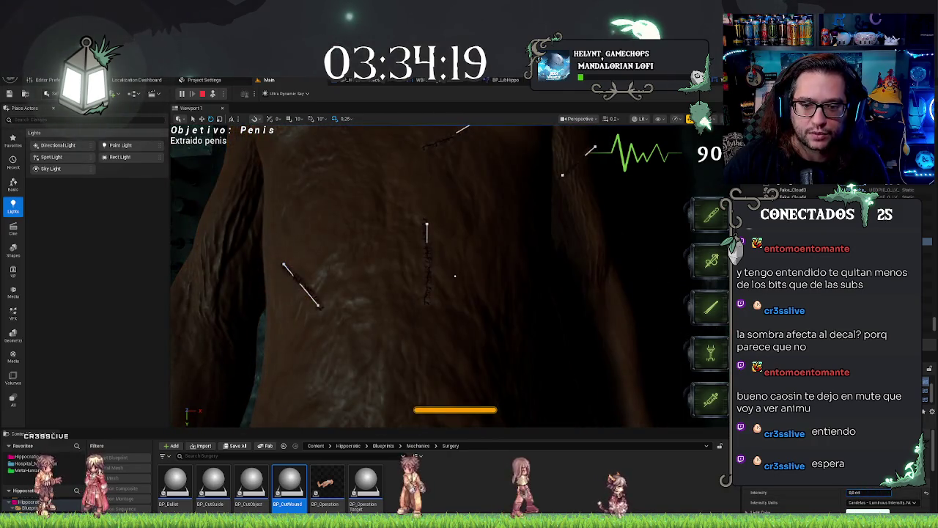
key(ctrl+z)
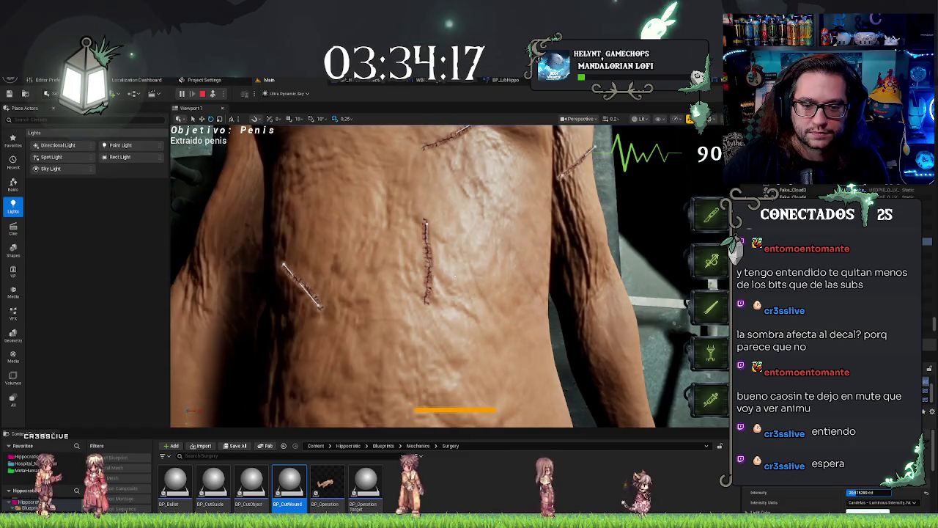
text(7)
key(Return)
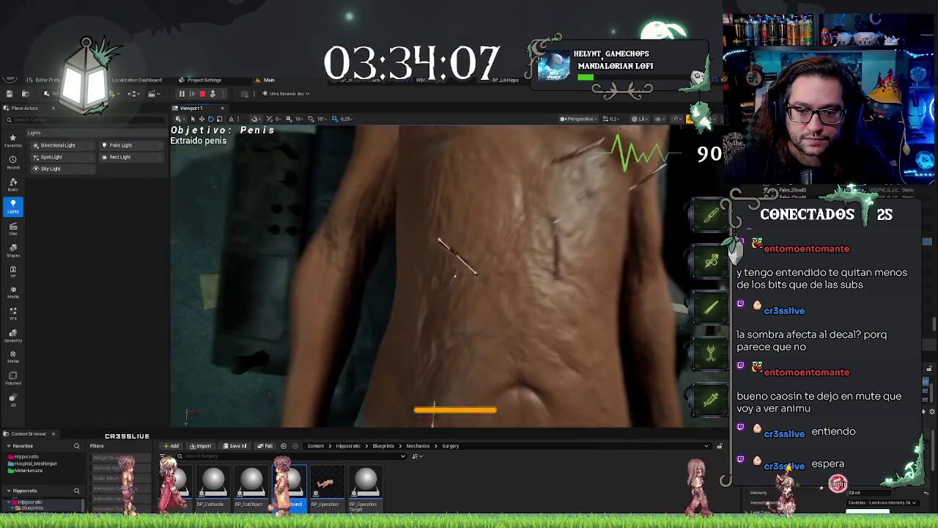
key(Escape)
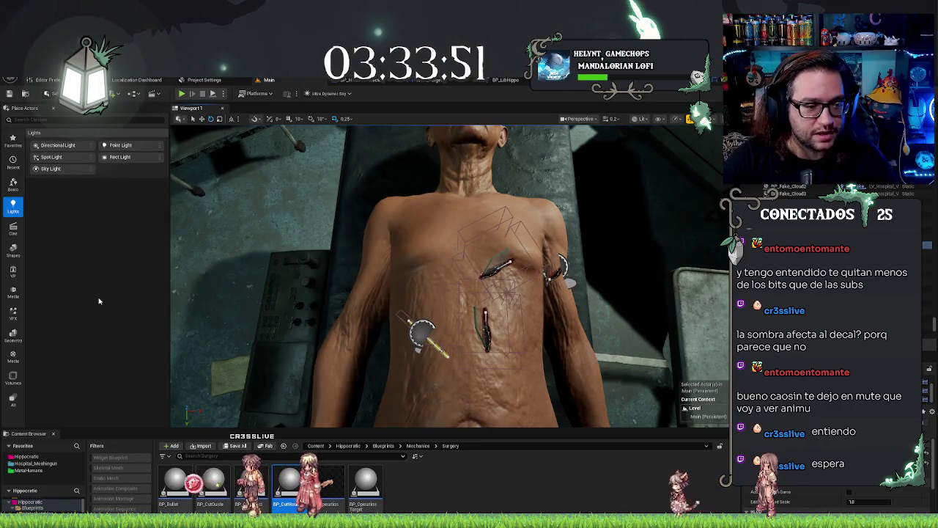
- Look over the patient's lower belly, then open and pan BP_HorrorCharacter's event graph
drag(544, 260, 449, 222)
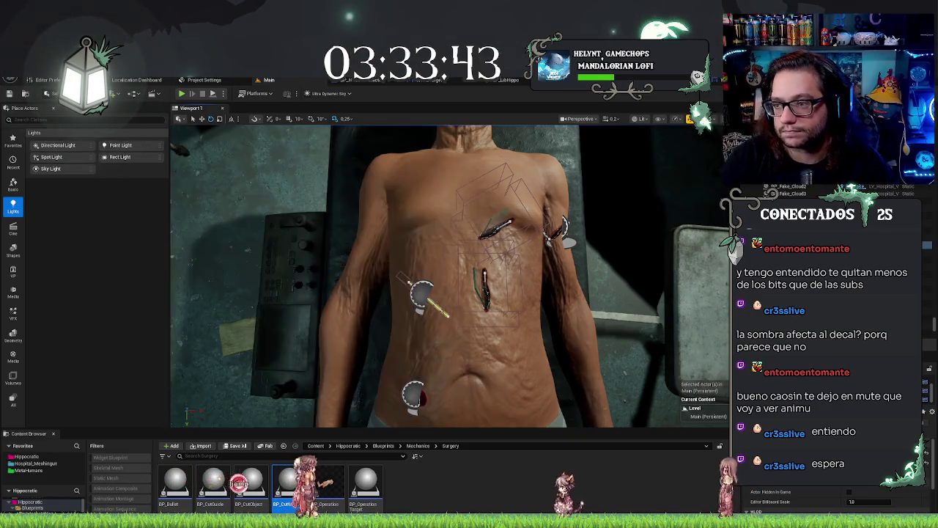
scroll(447, 276, down, 5)
scroll(450, 277, up, 4)
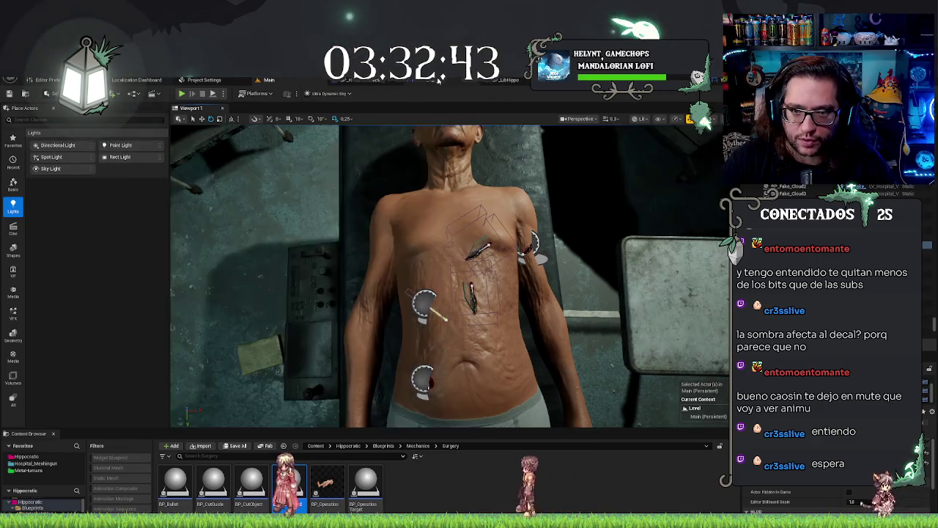
click(390, 79)
drag(374, 337, 440, 338)
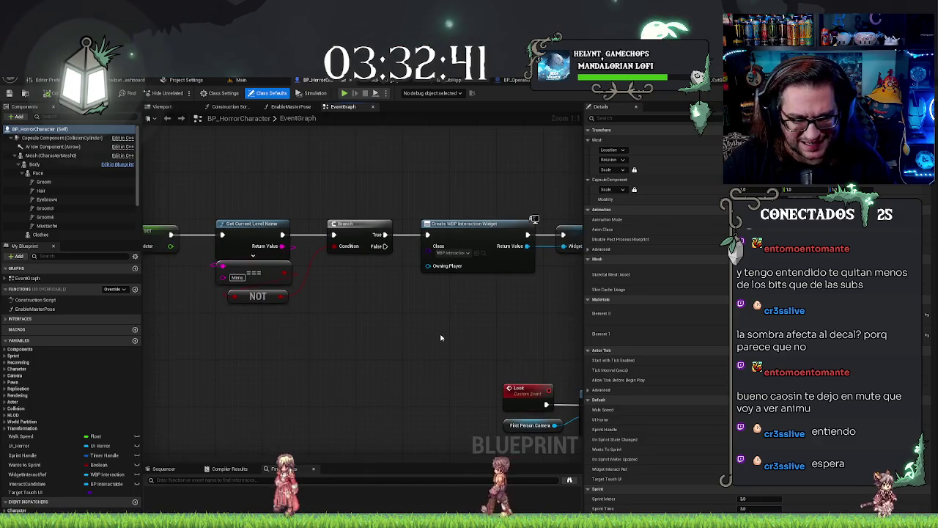
- Pan the graph further left, then inspect the cut-guide Blueprint's preview close up and deselect
drag(304, 164, 393, 163)
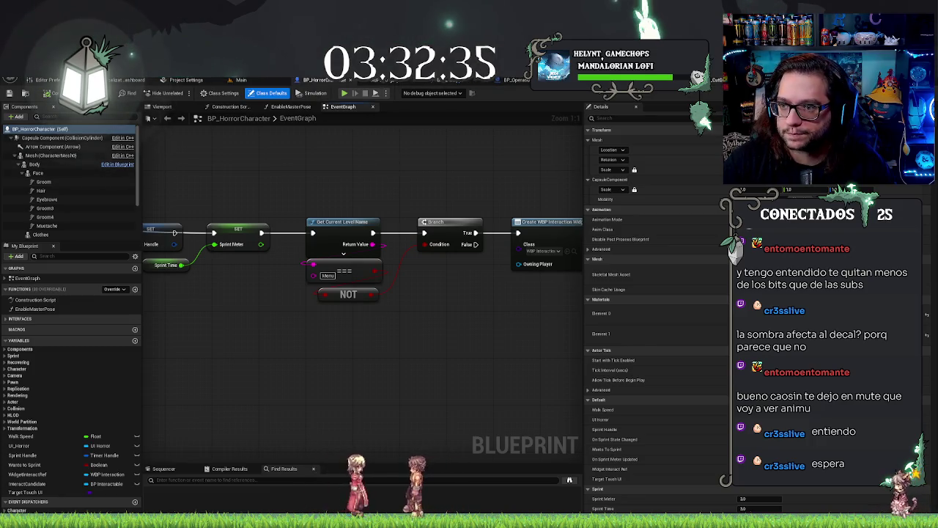
click(454, 81)
mouse_move(395, 230)
mouse_down()
mouse_move(411, 220)
mouse_move(414, 198)
mouse_move(366, 293)
mouse_move(370, 326)
mouse_up()
scroll(414, 198, up, 5)
click(68, 192)
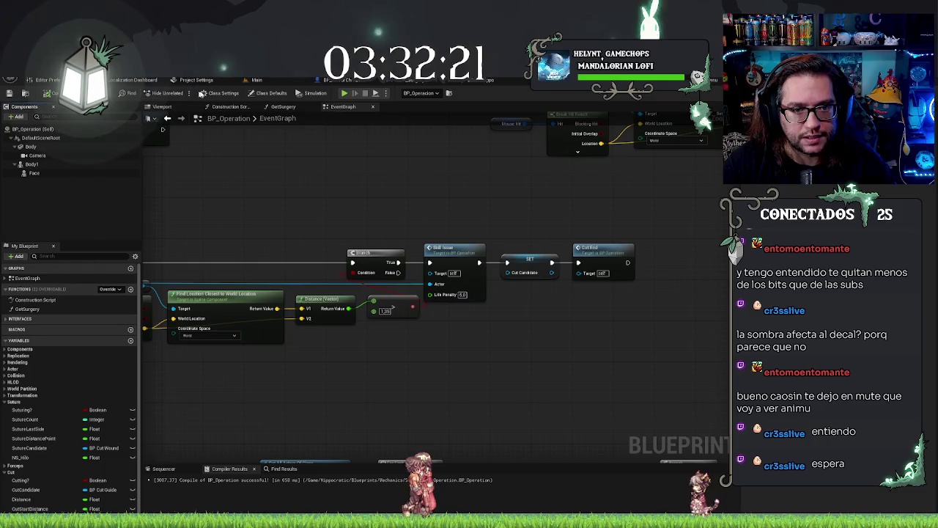
- Check BP_Operation's preview, then select the patient in the Main level and frame it with F
click(162, 106)
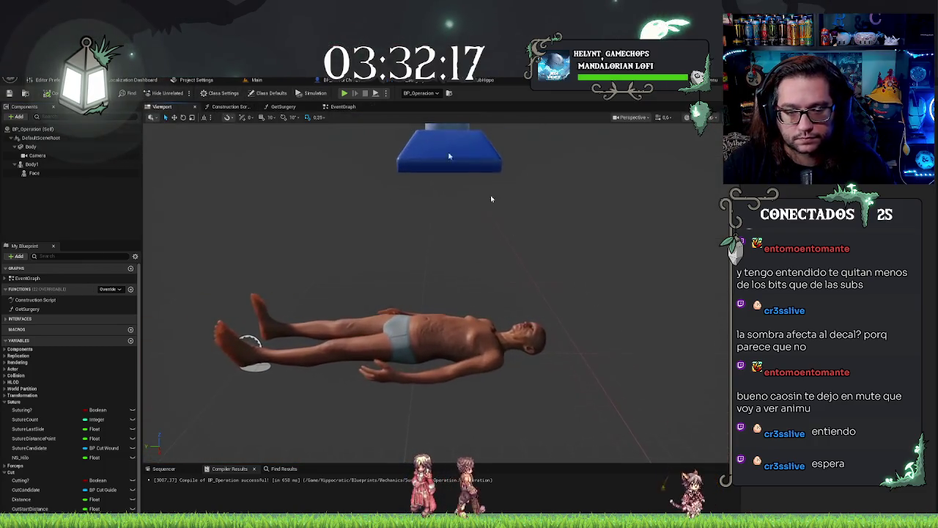
click(274, 83)
click(455, 330)
key(f)
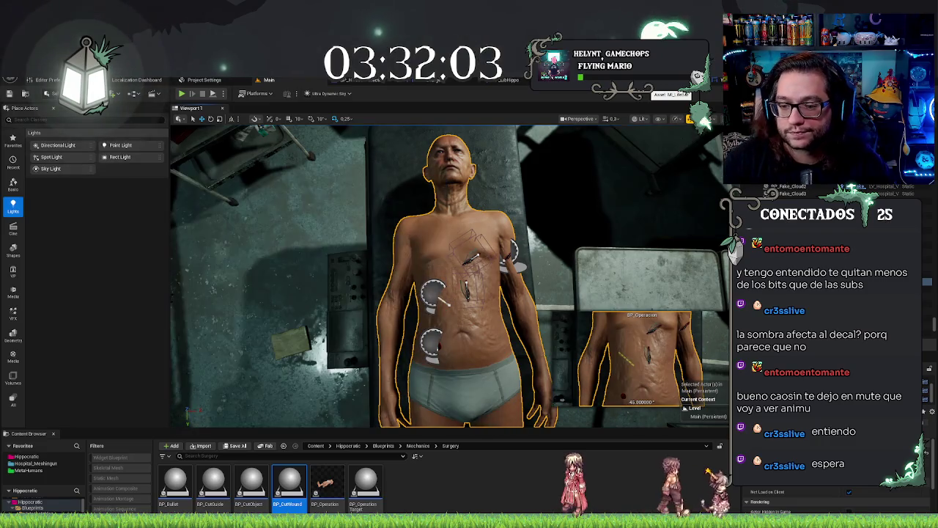
key(ctrl+Tab)
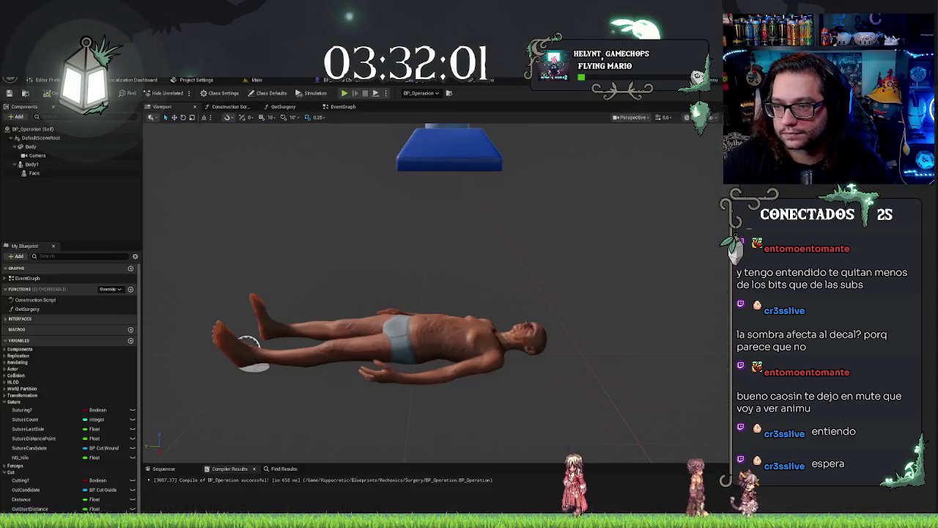
click(36, 156)
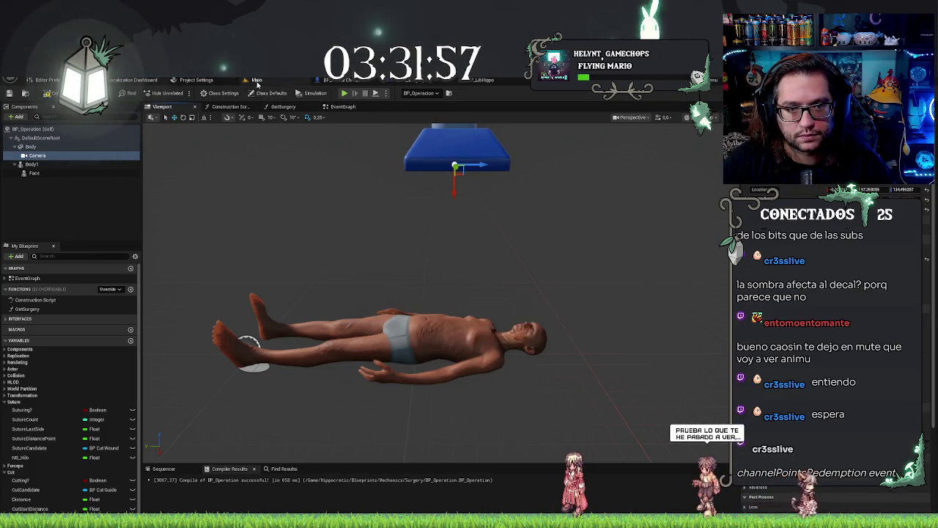
key(ctrl+Tab)
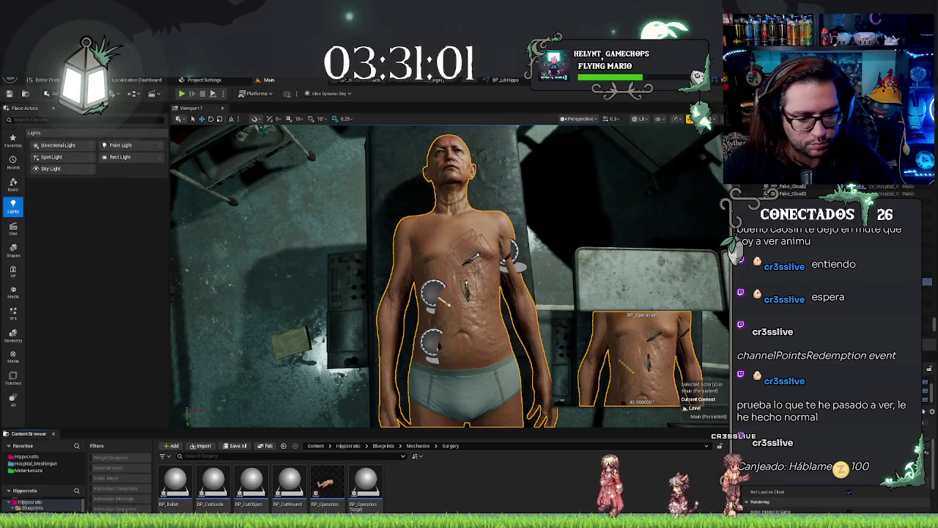
click(53, 457)
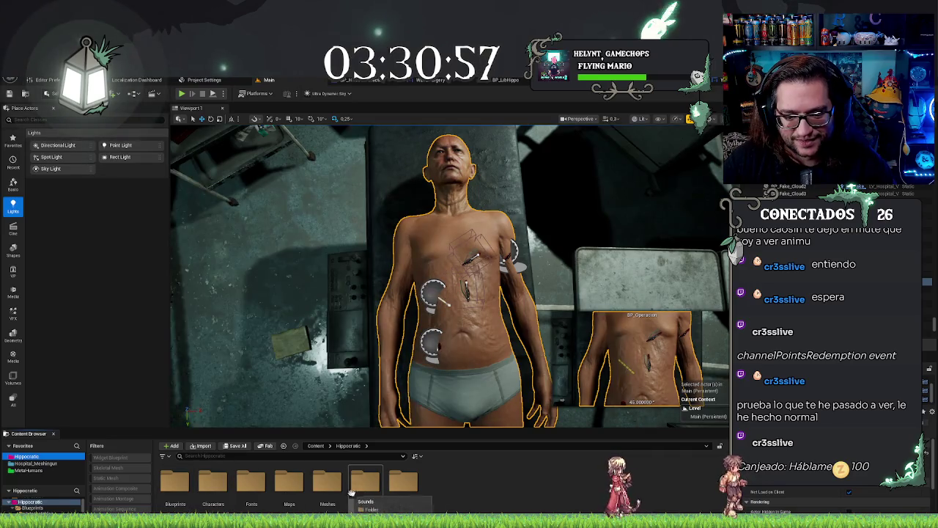
- Open the closed wound-cut material instance from Hippocratic's Textures > Materials folder
double_click(402, 483)
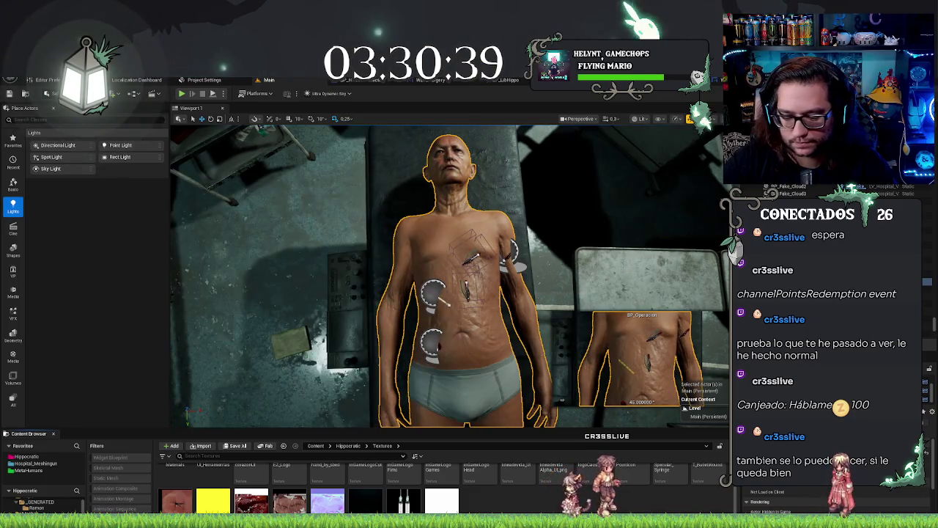
scroll(225, 480, up, 2)
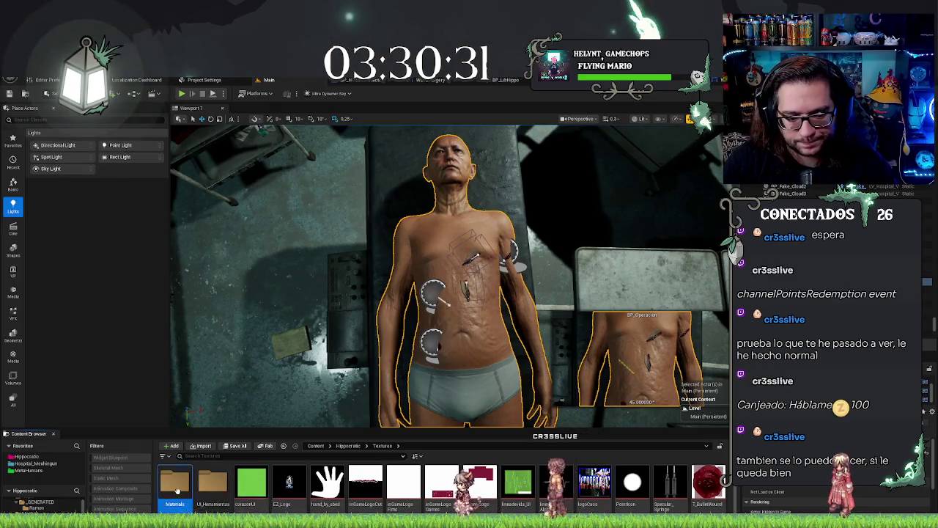
double_click(175, 480)
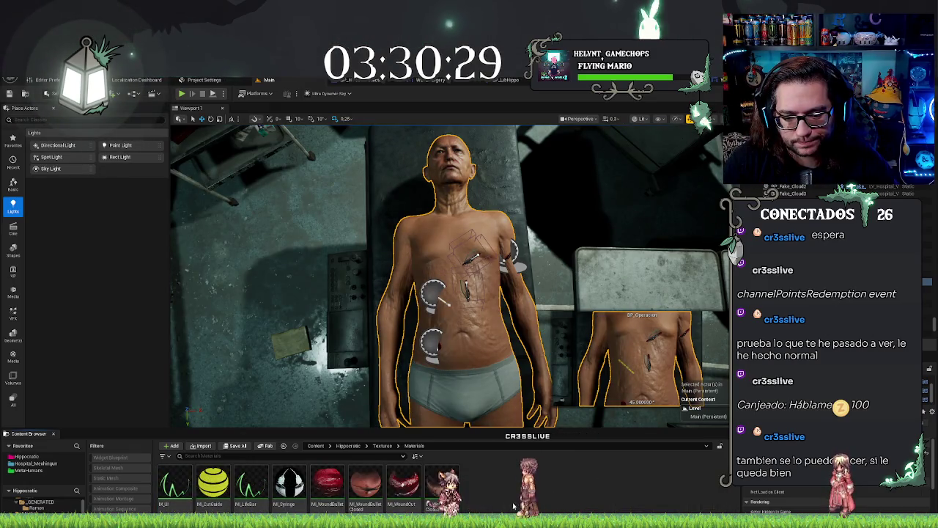
double_click(442, 484)
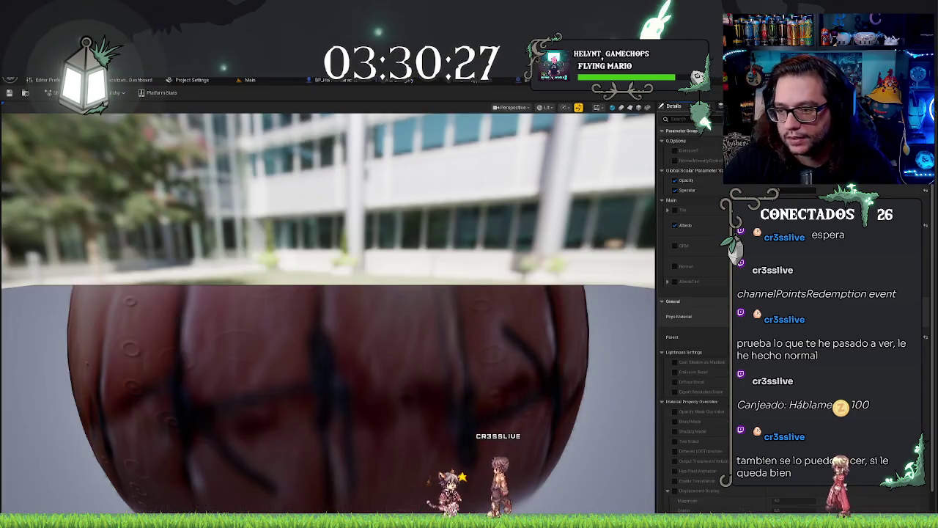
- Tick the Normal parameter on the wound-cut material and go back to the Main level
click(675, 266)
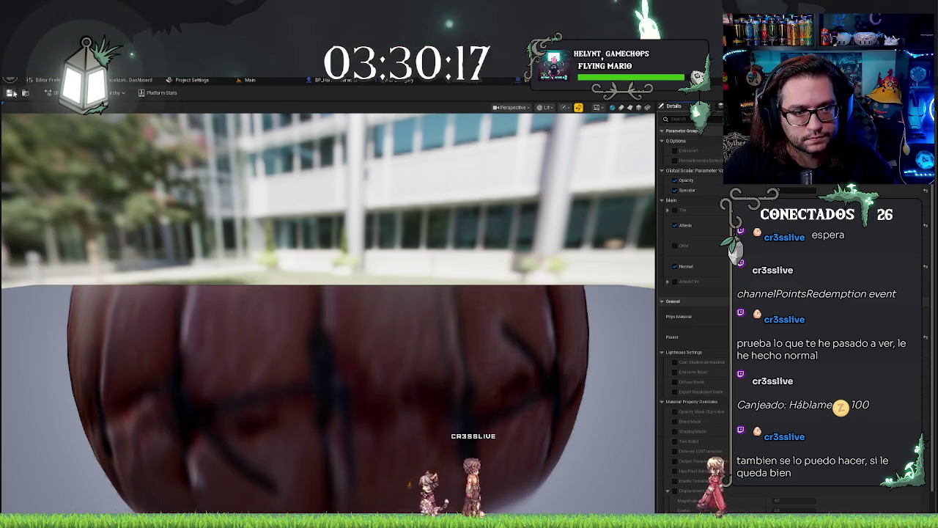
click(258, 79)
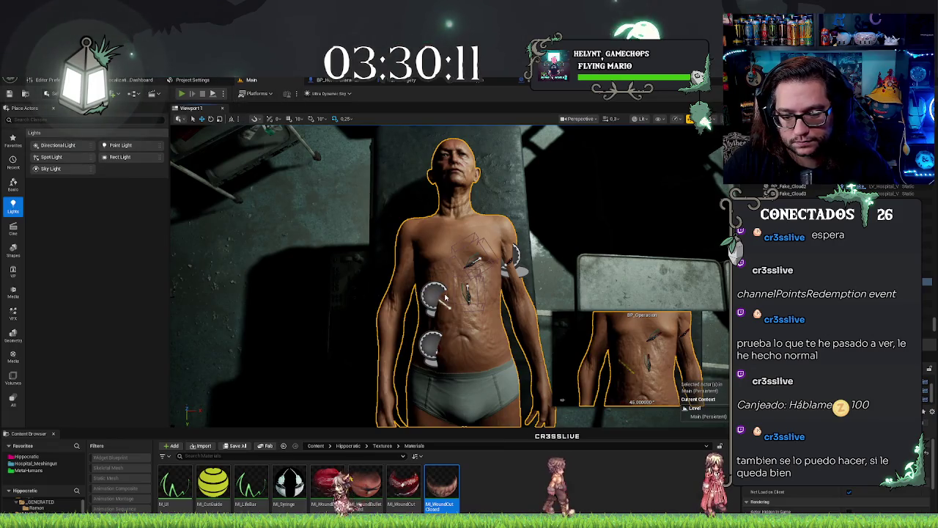
- Start a Play-in-Editor session with Alt+P
key(alt+p)
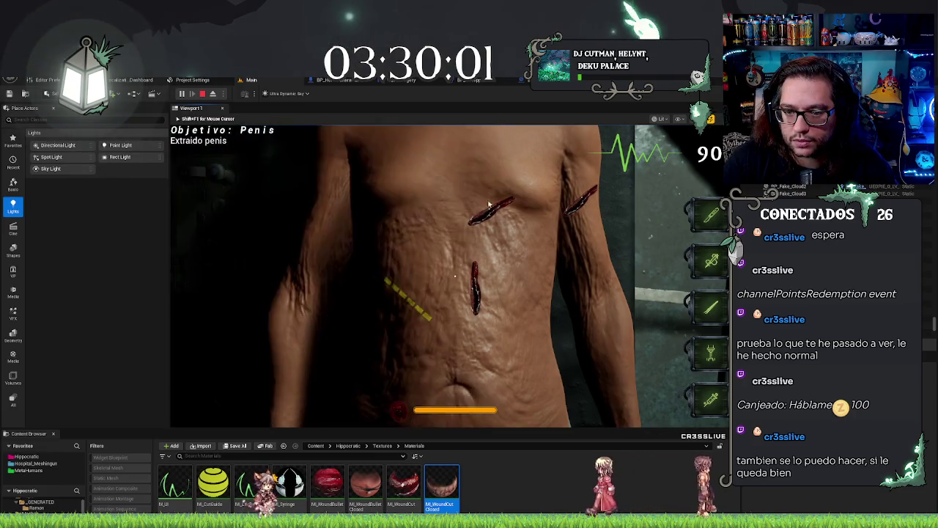
- Suture the chest and vertical abdominal wounds, then detach with F8 to inspect the stitches
click(512, 199)
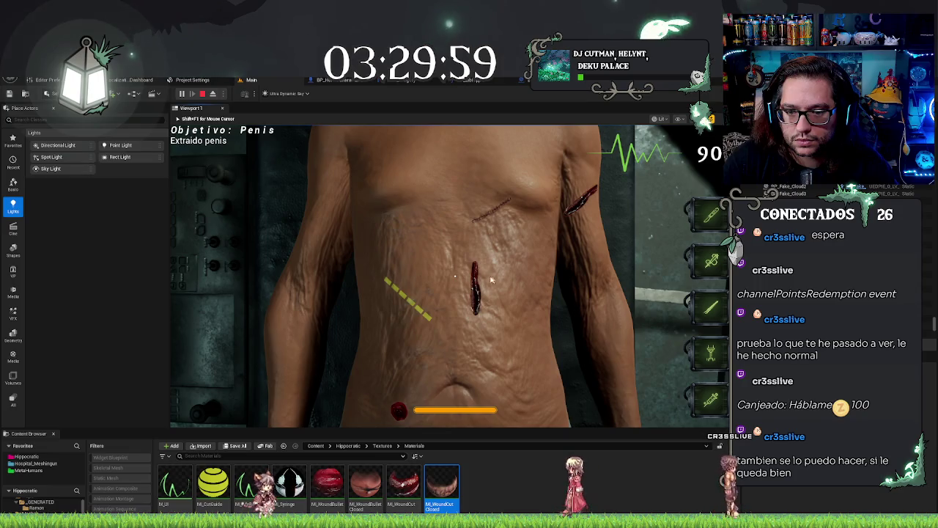
click(475, 305)
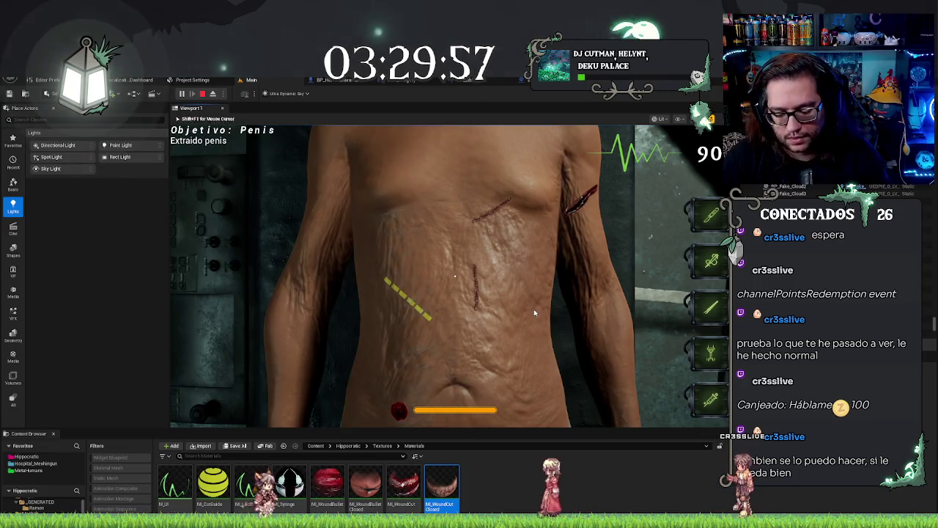
key(F8)
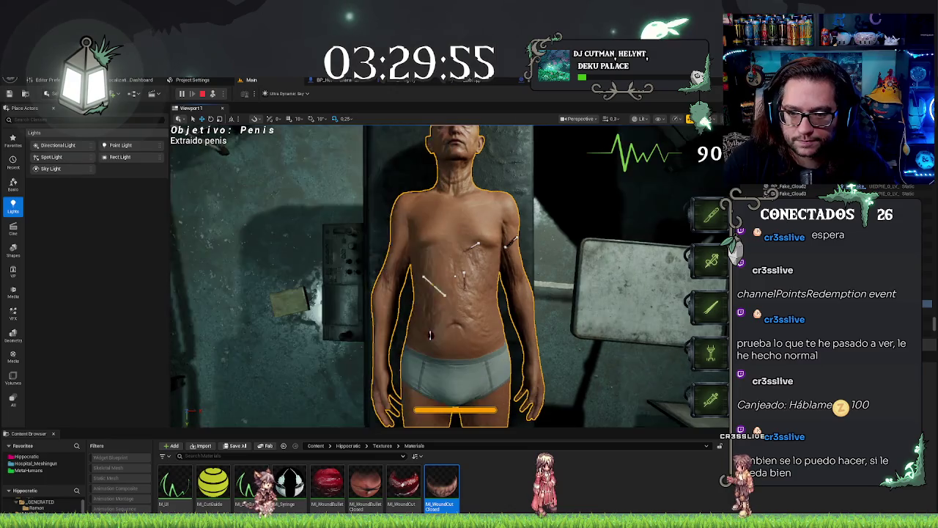
scroll(506, 307, up, 5)
scroll(455, 277, up, 5)
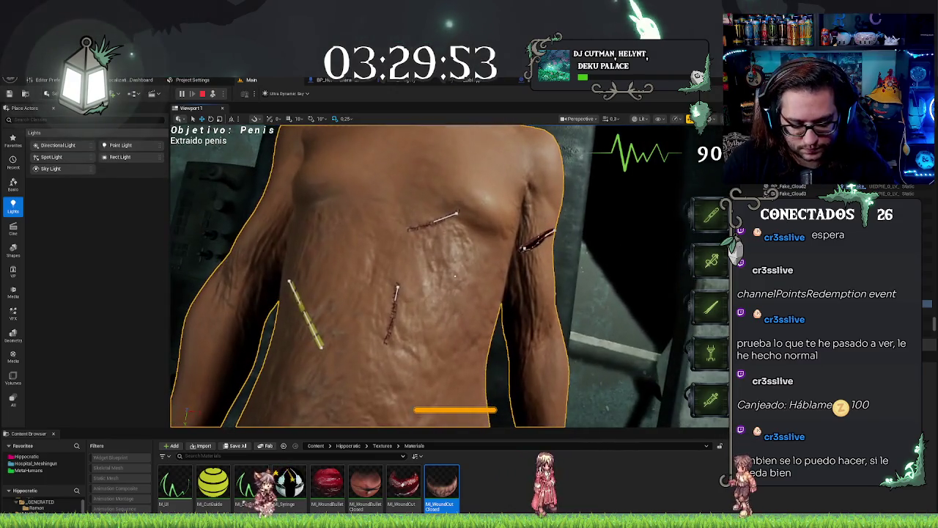
scroll(455, 276, down, 4)
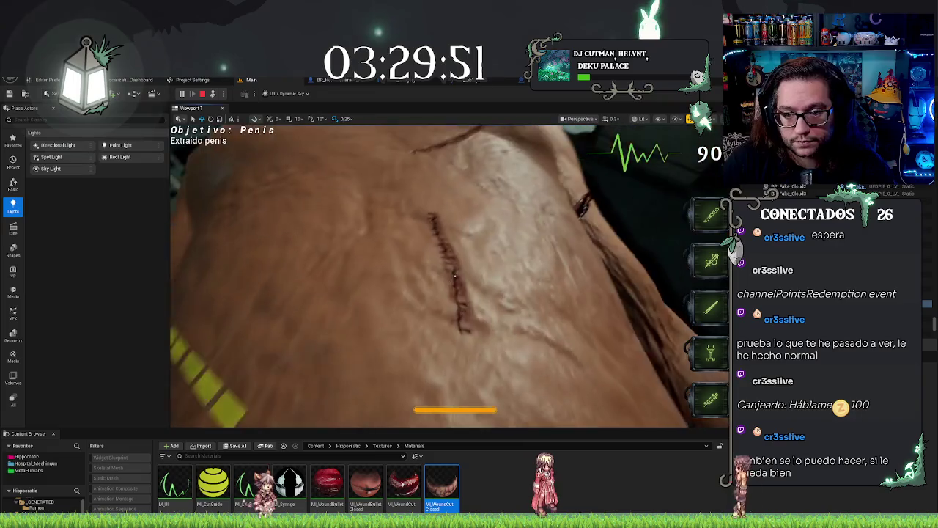
drag(455, 277, 454, 276)
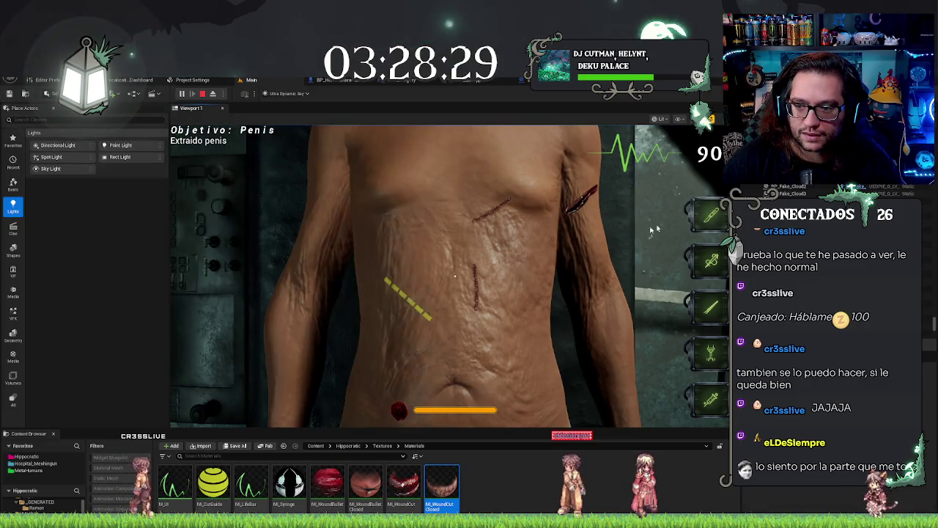
- Cut along the yellow dashed guide, stitch that cut closed, and stop the play-test
drag(415, 305, 430, 318)
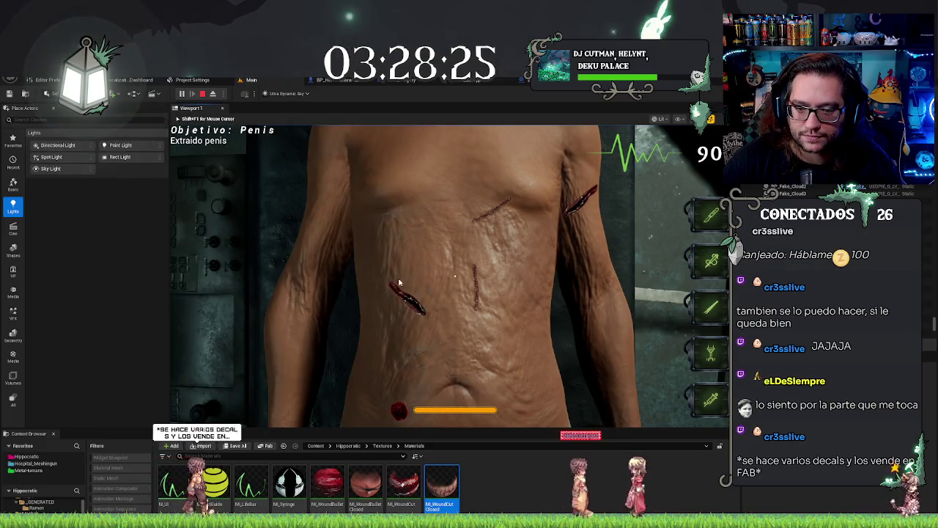
drag(400, 286, 425, 314)
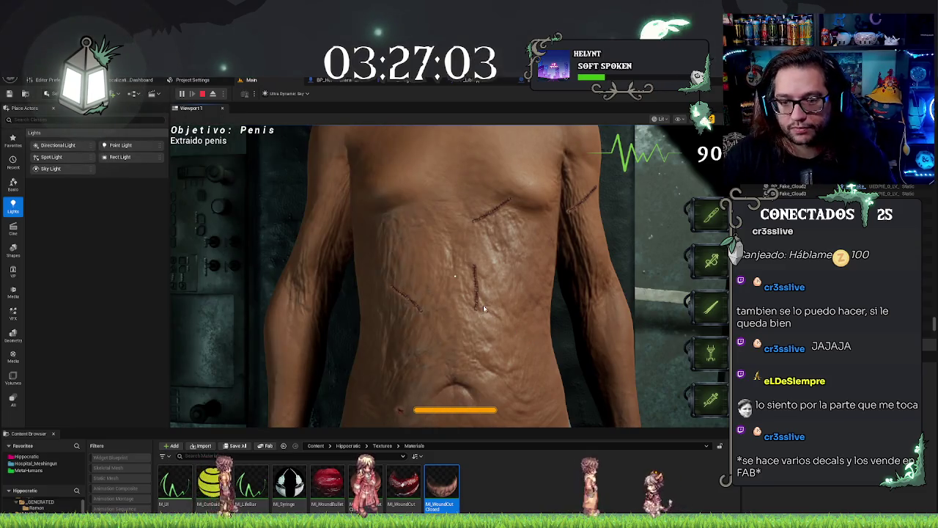
key(Escape)
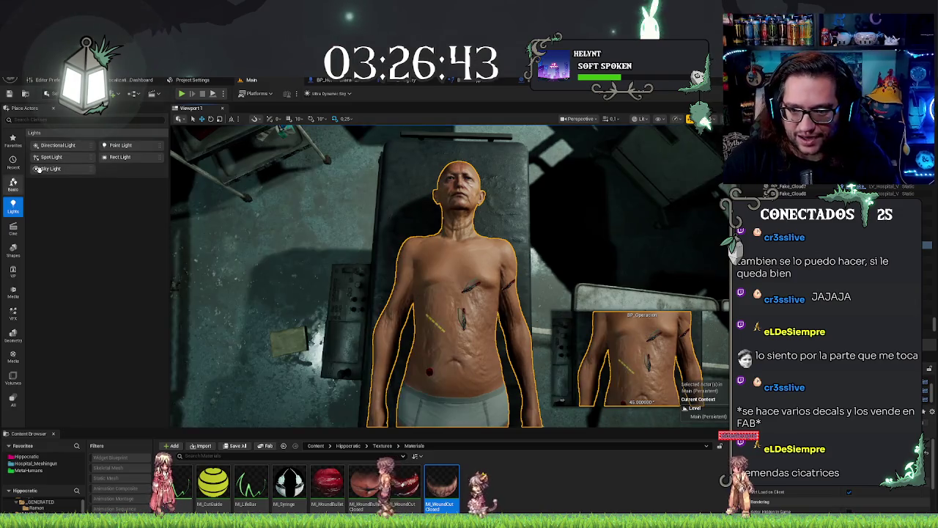
- Orbit to look down on the patient in the bed, then bring up BP_Operation with Ctrl+Tab
drag(218, 310, 228, 295)
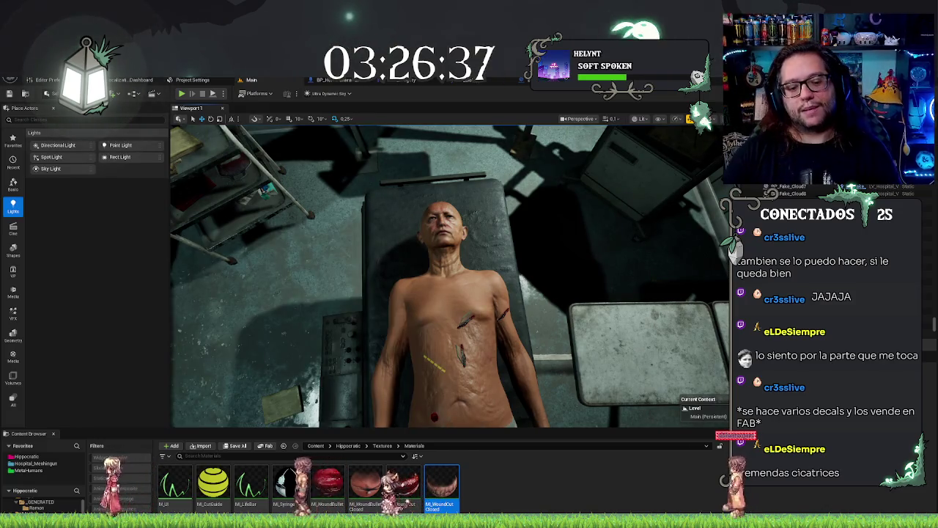
mouse_move(579, 209)
mouse_down()
mouse_move(542, 241)
mouse_move(525, 207)
mouse_move(520, 221)
mouse_move(549, 228)
mouse_up()
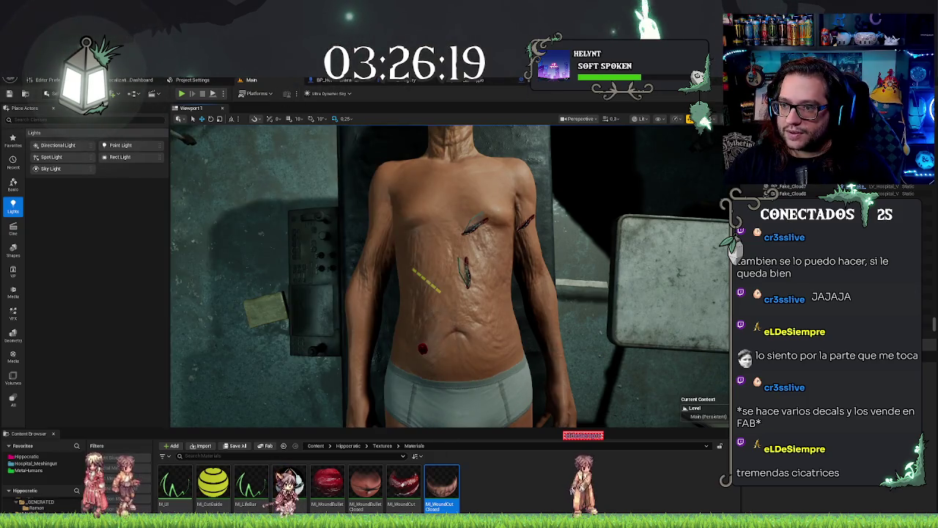
key(ctrl+Tab)
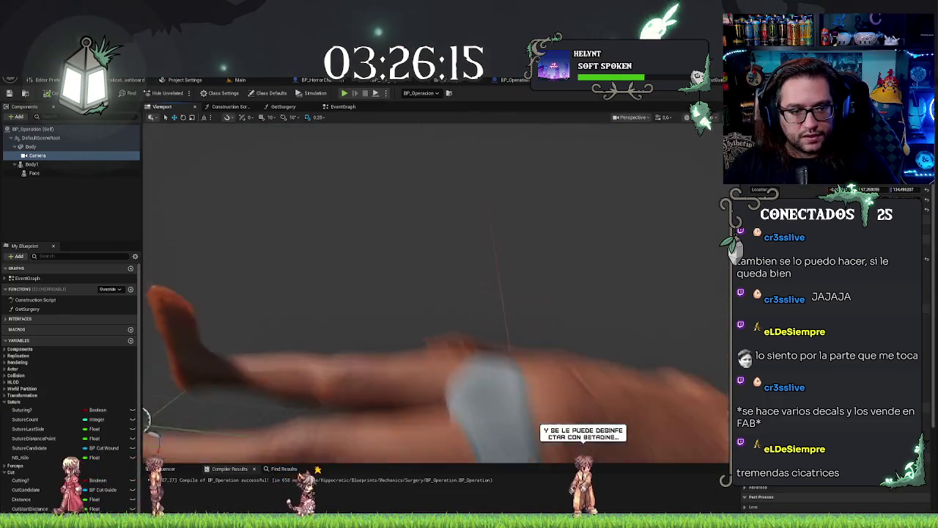
- Add a Cube component, raise it above the body and scale it flat into a slab
click(63, 202)
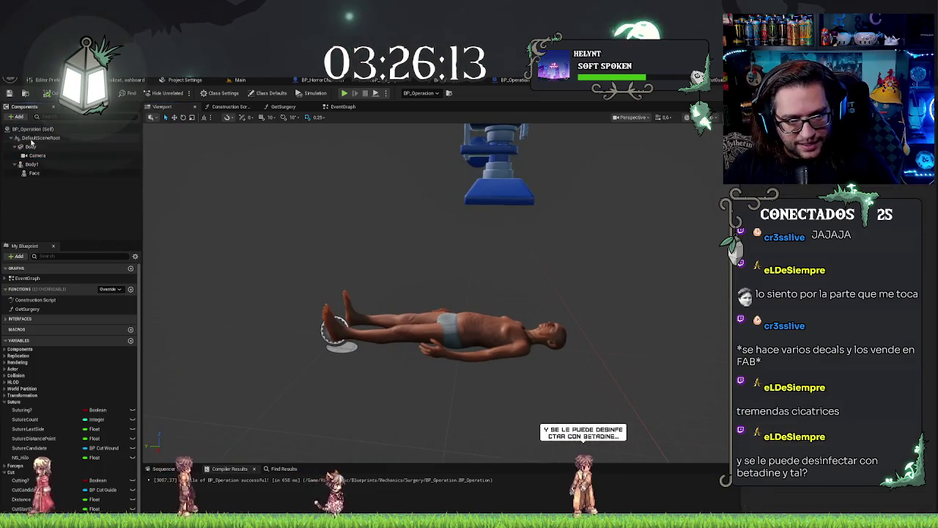
click(18, 117)
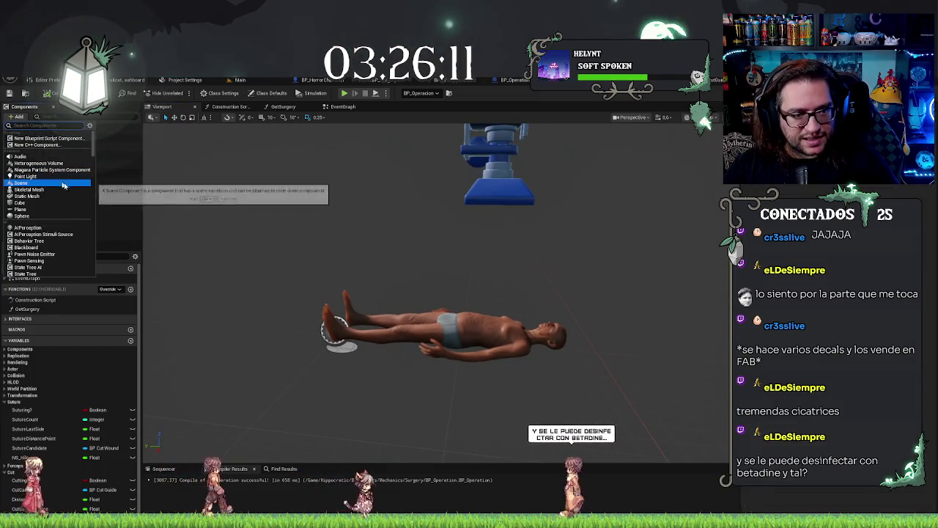
click(46, 203)
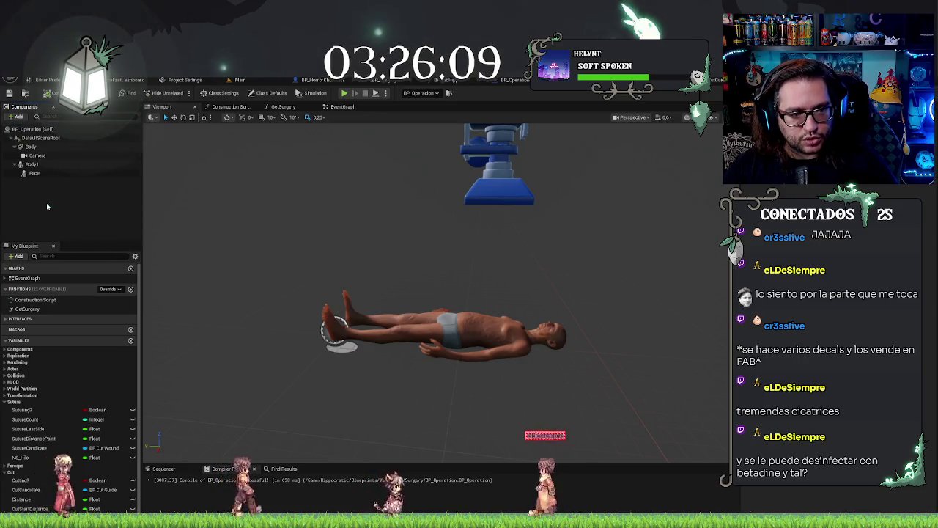
mouse_move(581, 286)
mouse_down()
mouse_move(564, 265)
mouse_move(424, 311)
mouse_up()
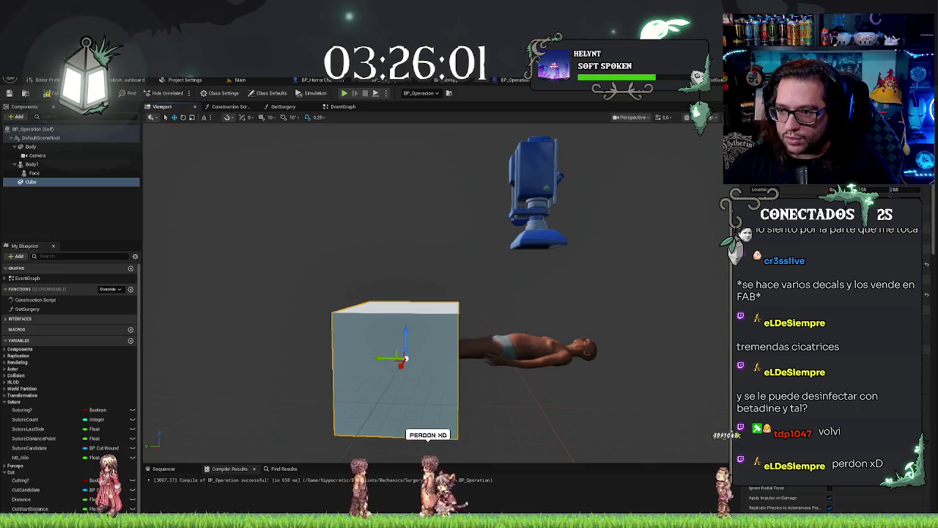
mouse_move(406, 332)
mouse_down()
mouse_move(405, 312)
mouse_move(405, 334)
mouse_move(408, 323)
mouse_up()
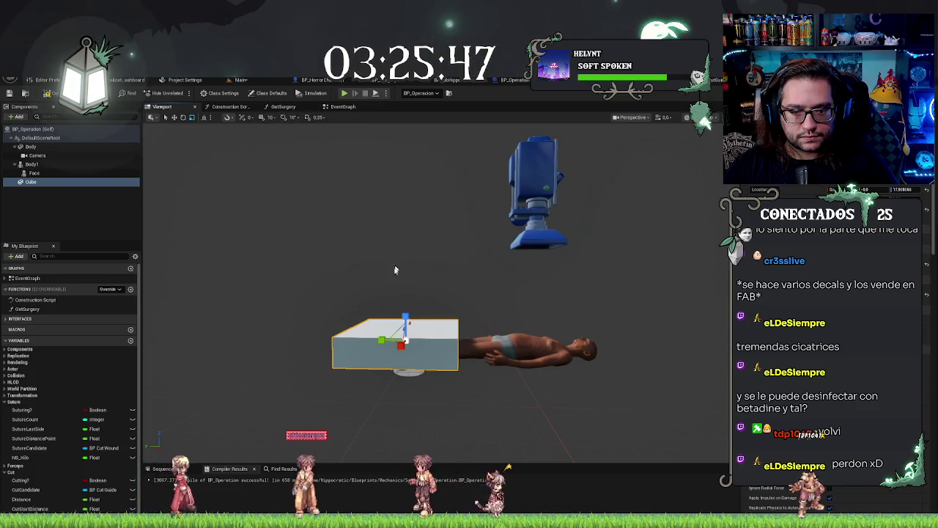
mouse_move(406, 314)
mouse_down()
mouse_move(470, 331)
mouse_move(444, 329)
mouse_move(506, 333)
mouse_move(450, 336)
mouse_move(448, 348)
mouse_move(218, 399)
mouse_move(278, 366)
mouse_move(265, 366)
mouse_move(273, 248)
mouse_move(275, 308)
mouse_move(300, 228)
mouse_move(394, 442)
mouse_move(688, 373)
mouse_move(516, 336)
mouse_move(440, 293)
mouse_move(505, 286)
mouse_move(527, 306)
mouse_up()
click(71, 155)
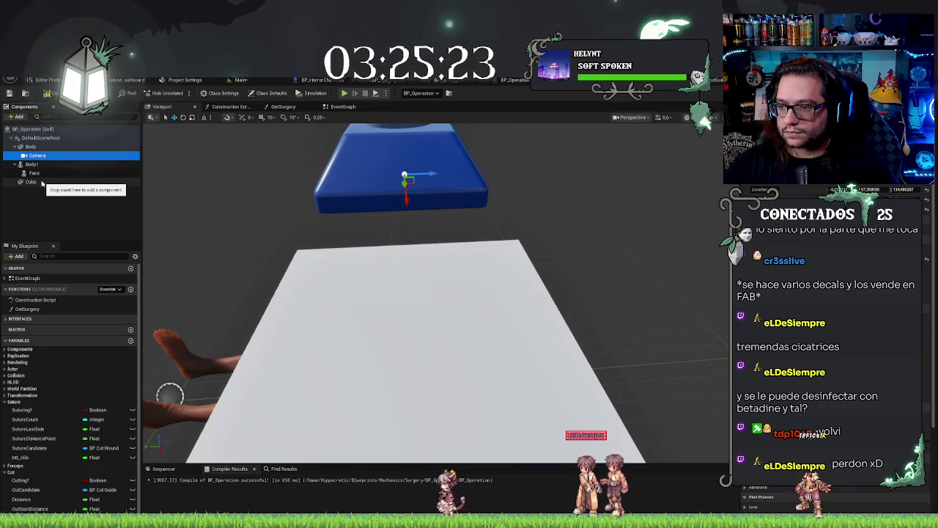
- Reposition the Cube slab over the body, checking its placement from several viewing angles
click(33, 182)
drag(195, 200, 293, 234)
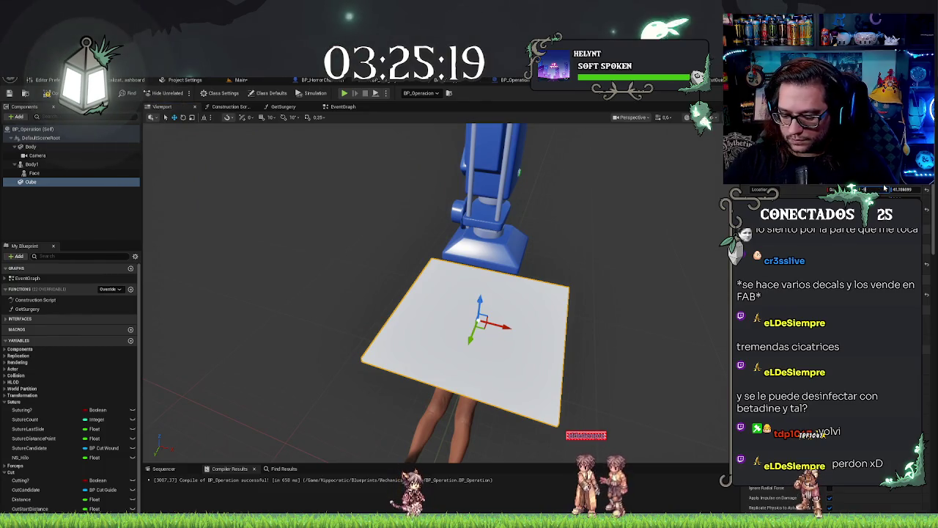
drag(884, 188, 885, 188)
mouse_move(439, 293)
mouse_down()
mouse_move(505, 295)
mouse_move(528, 146)
mouse_move(527, 176)
mouse_up()
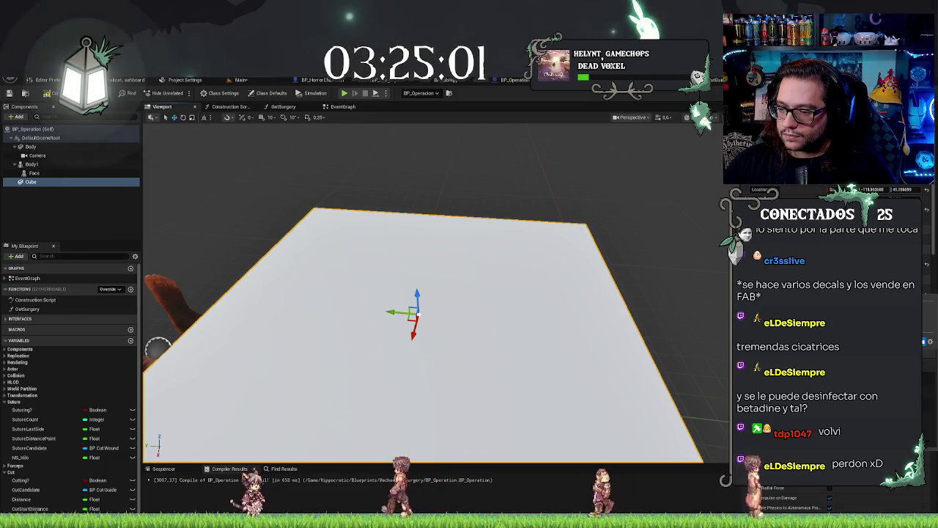
drag(433, 293, 491, 293)
mouse_move(497, 355)
mouse_down()
mouse_move(496, 344)
mouse_move(496, 355)
mouse_up()
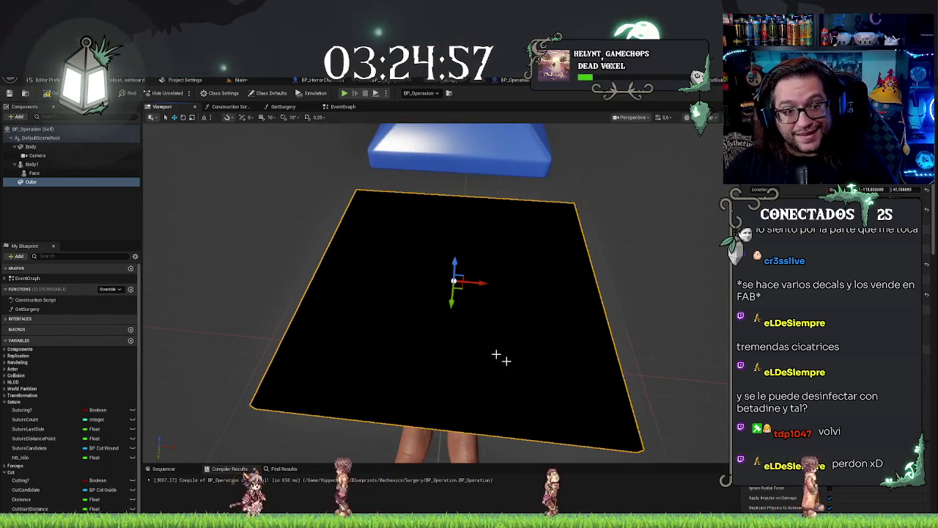
click(33, 182)
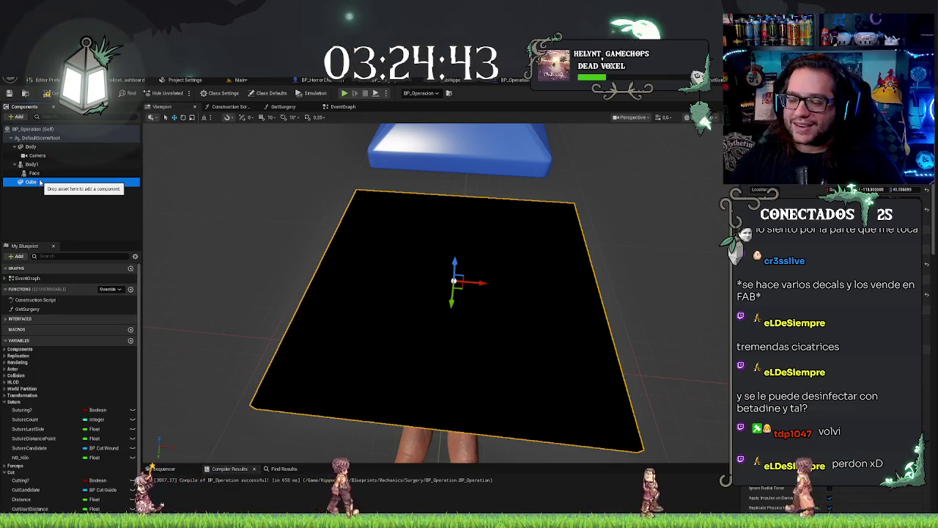
click(102, 207)
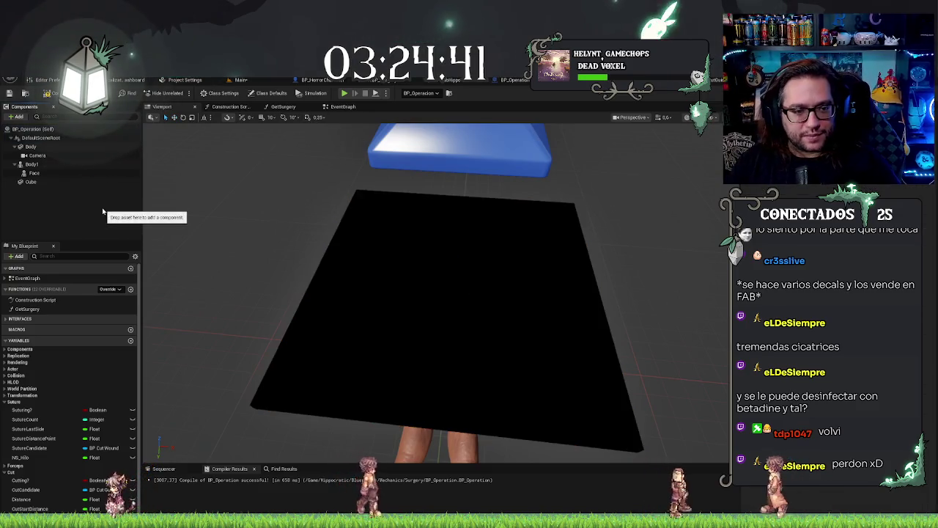
- Rename the Cube slab component to InternalPhaseBG
double_click(44, 182)
key(BackSpace)
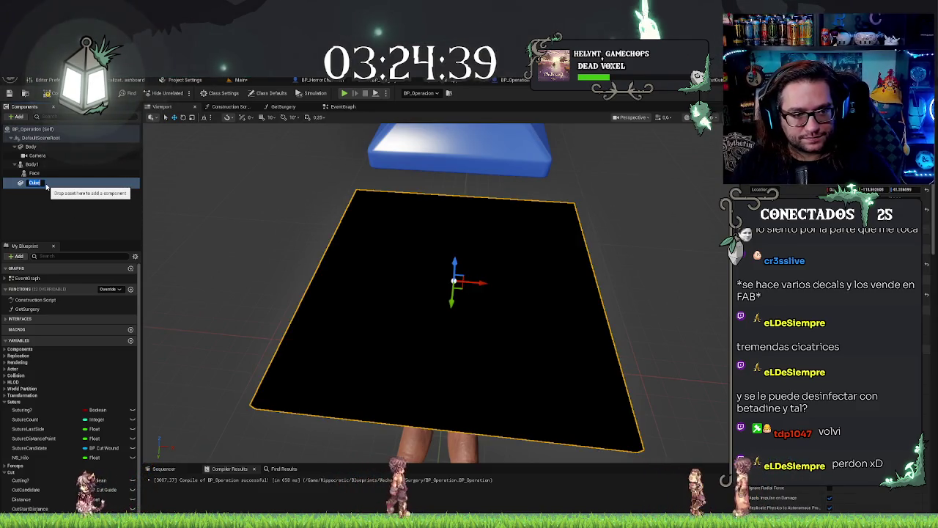
text(Inter)
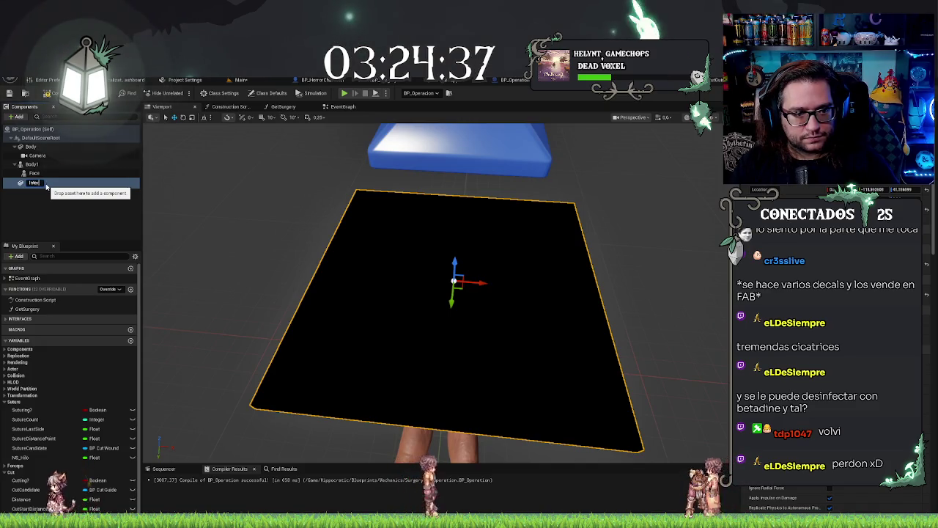
text(nalFlesh)
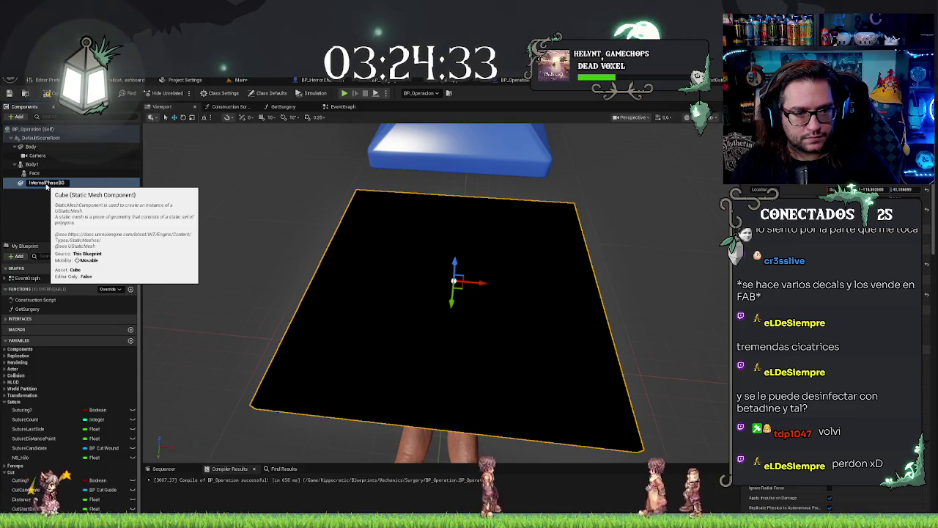
text(BG)
key(Return)
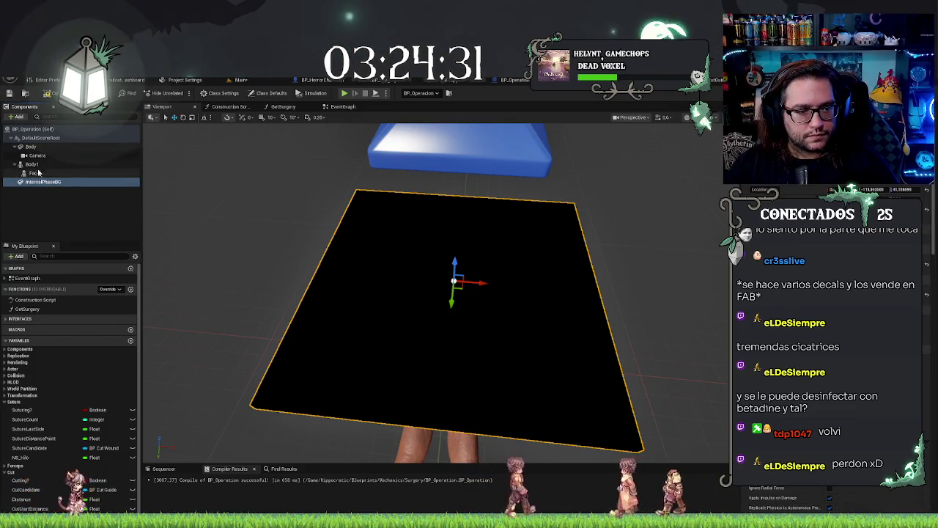
- Add a new Static Mesh component named Organ to BP_Operation and frame it in view
click(35, 164)
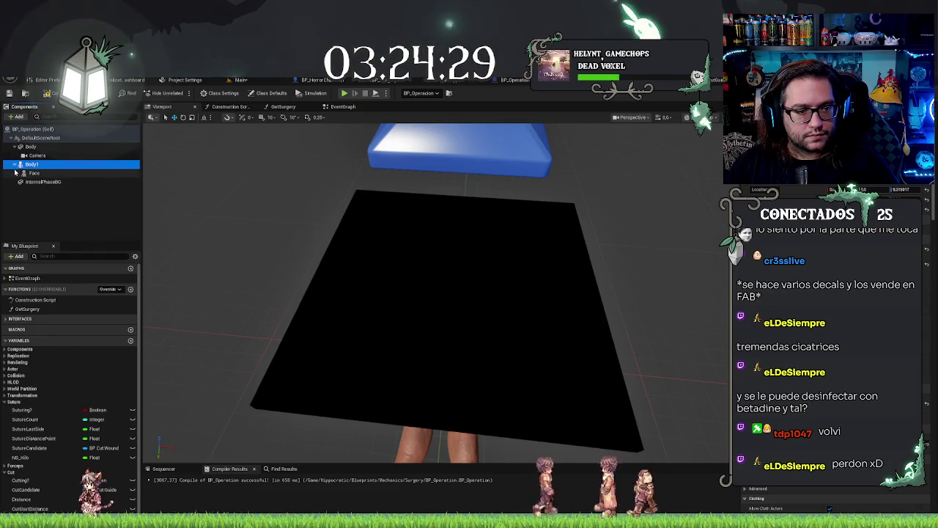
click(30, 147)
click(32, 155)
click(42, 194)
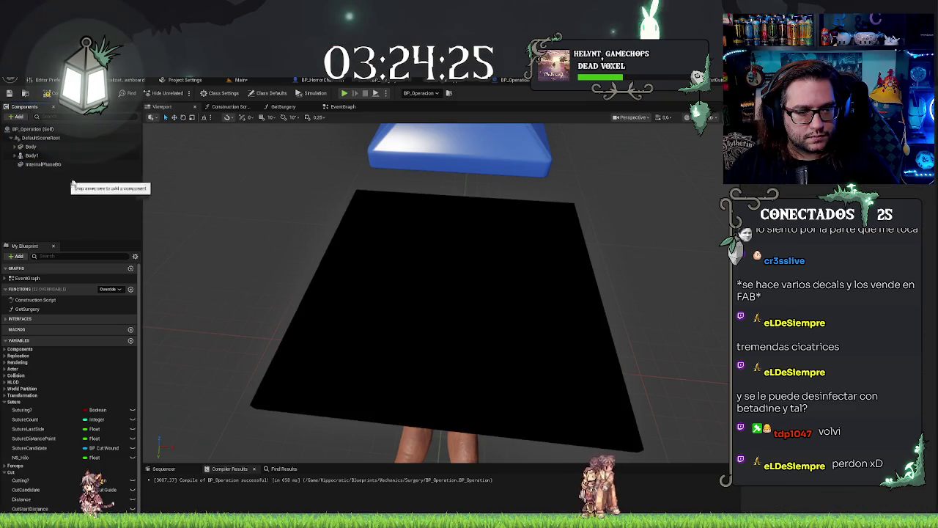
click(18, 116)
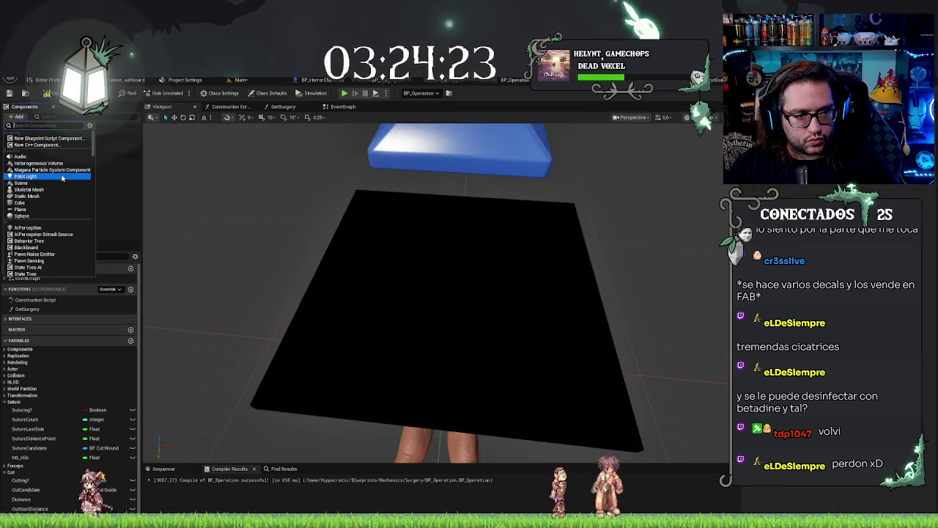
click(43, 196)
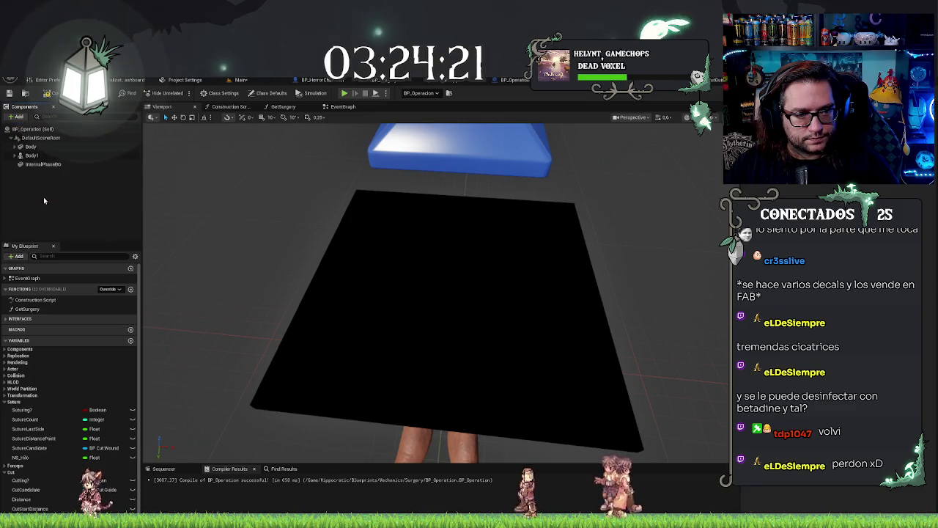
text(Organ)
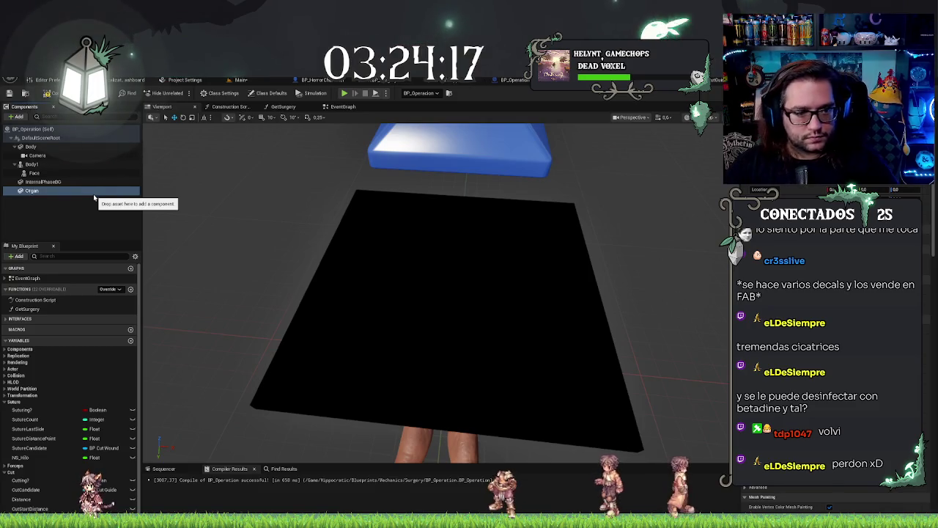
key(Return)
key(f)
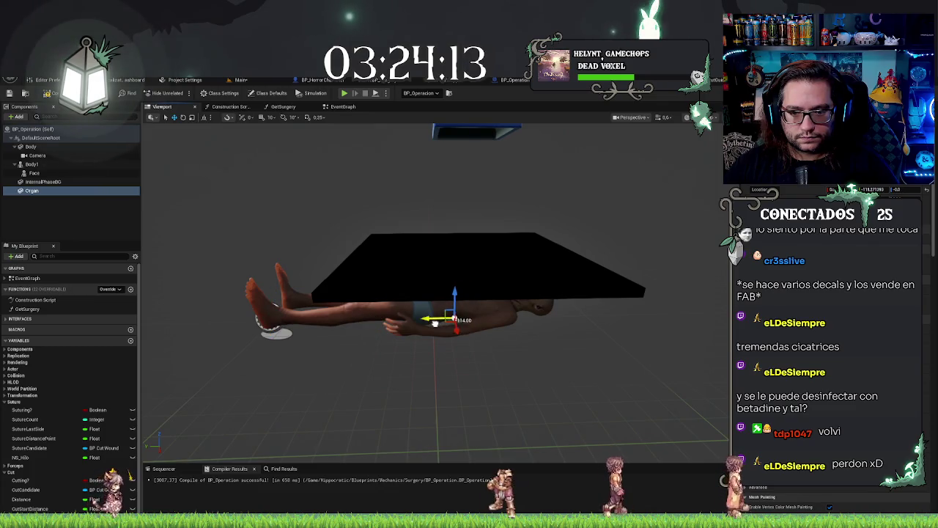
- Focus the viewport on the Organ component and orbit around the black plane
click(44, 182)
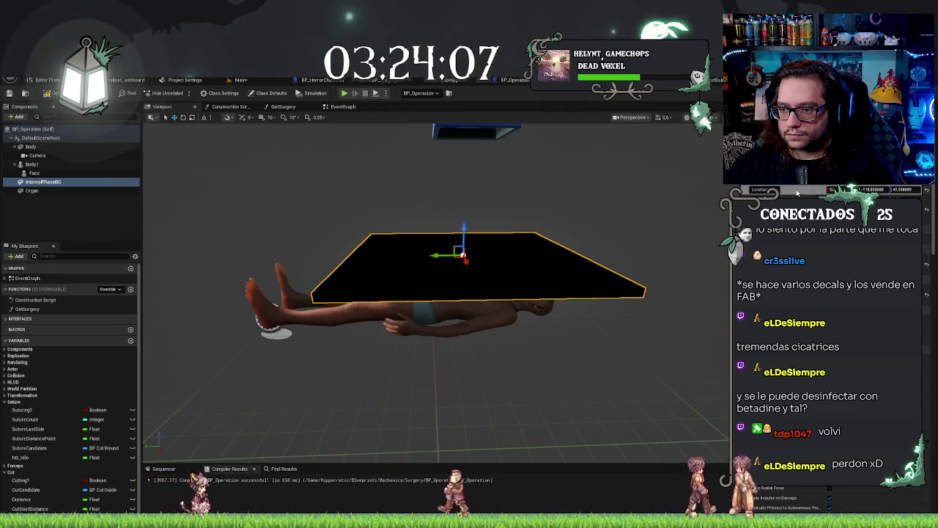
click(44, 190)
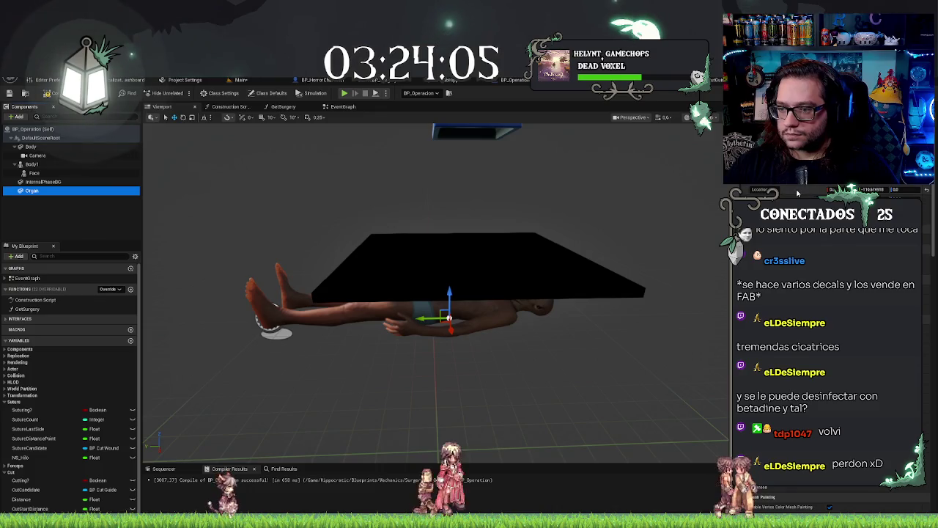
key(f)
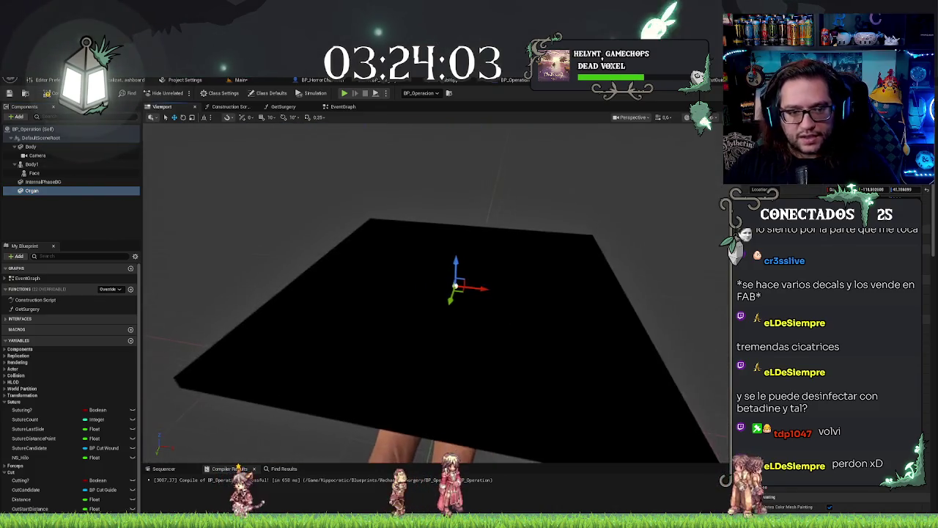
click(71, 192)
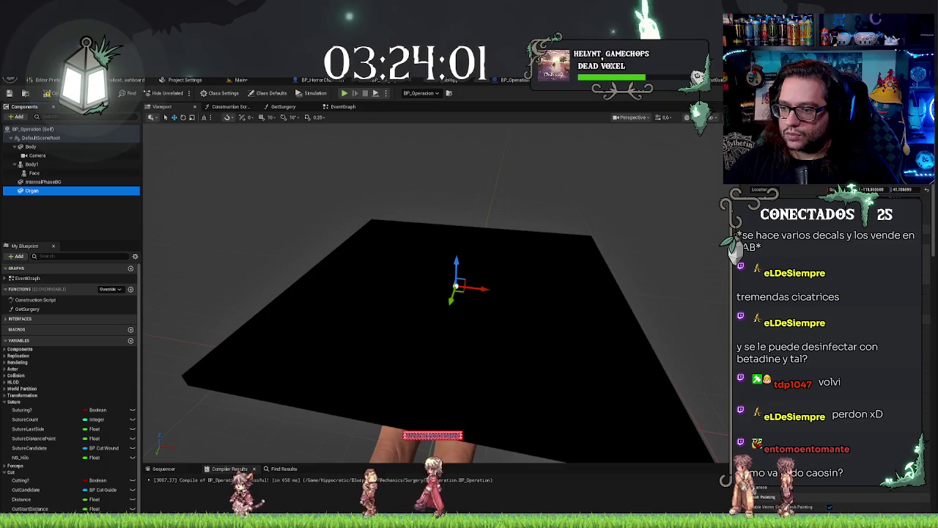
click(925, 311)
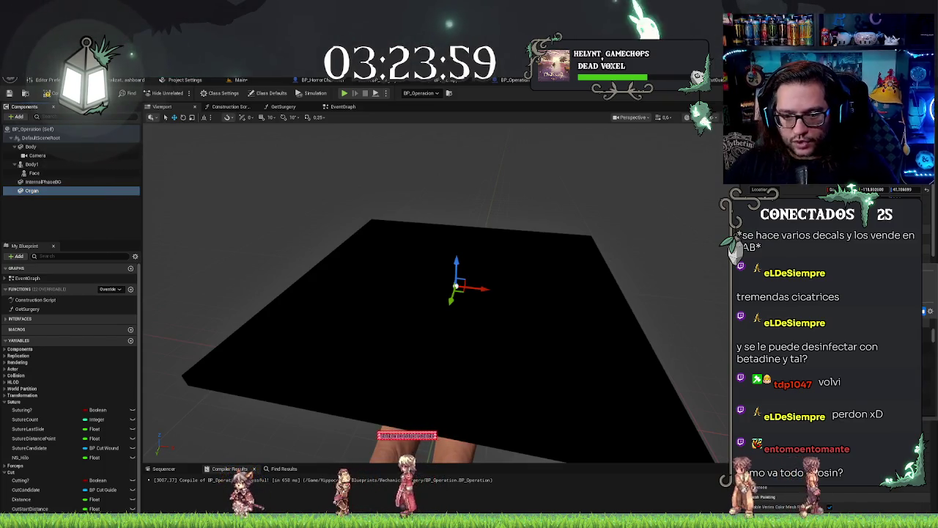
drag(440, 330, 469, 334)
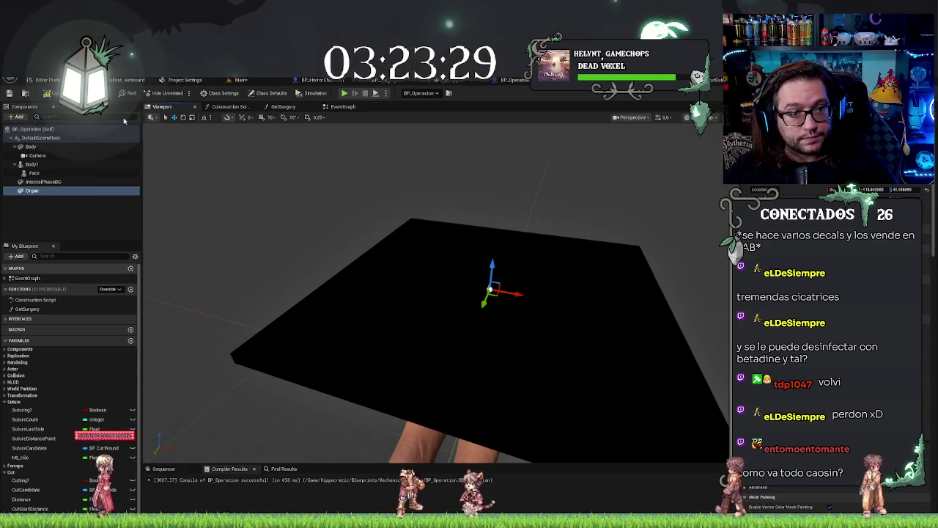
- In the main editor, open Hipocratic > Meshes and drag in a mesh file to import
click(231, 80)
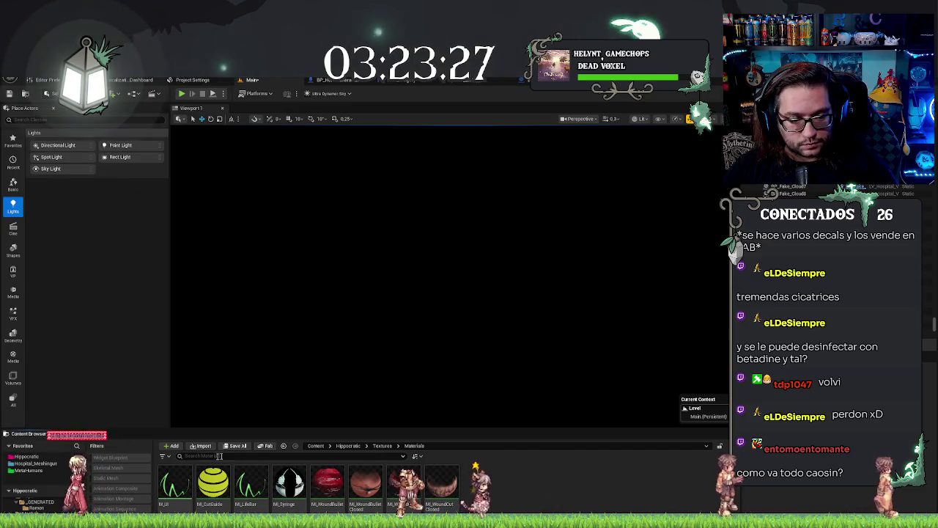
click(23, 456)
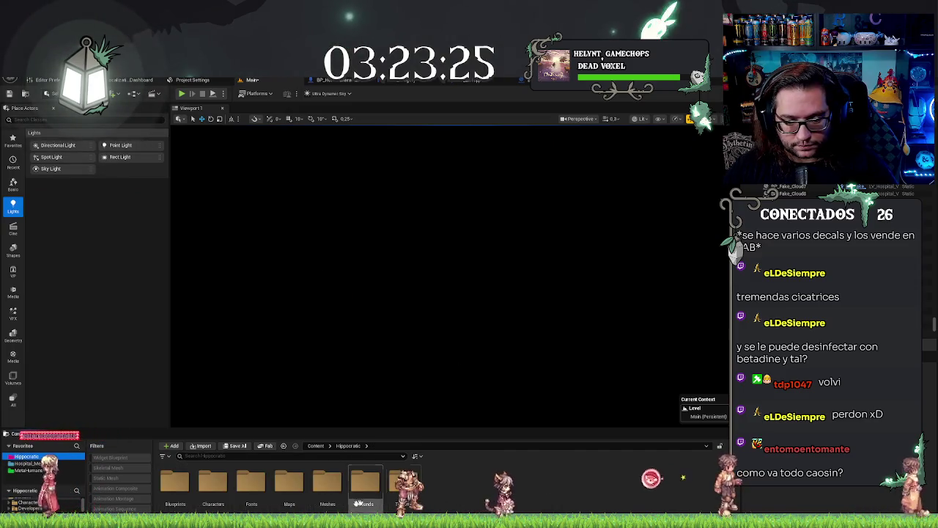
double_click(326, 487)
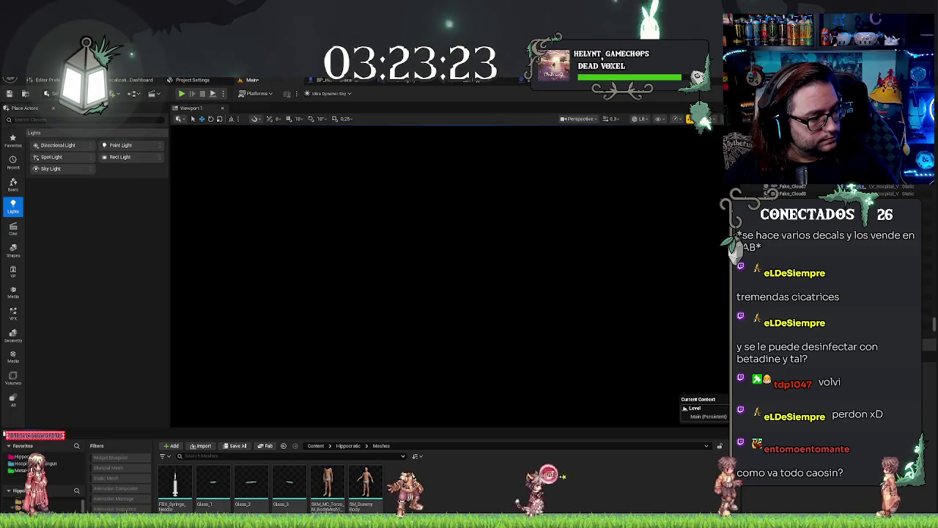
drag(502, 482, 503, 480)
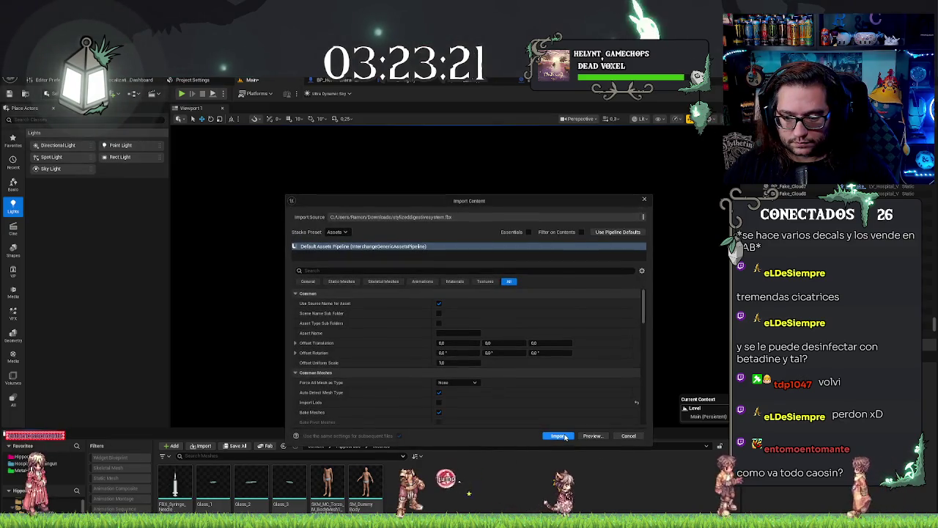
- Preview and import the stylized digestive system FBX with its textures, then save all assets
click(588, 436)
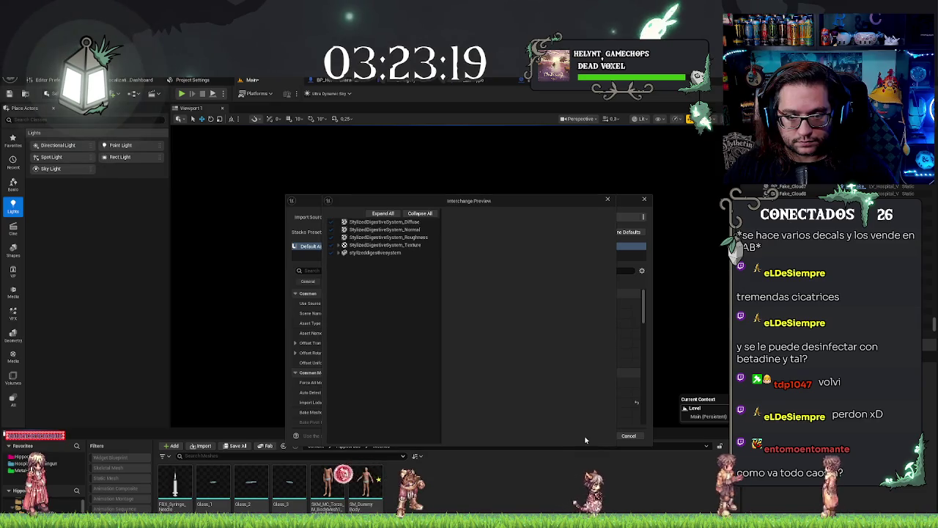
click(608, 201)
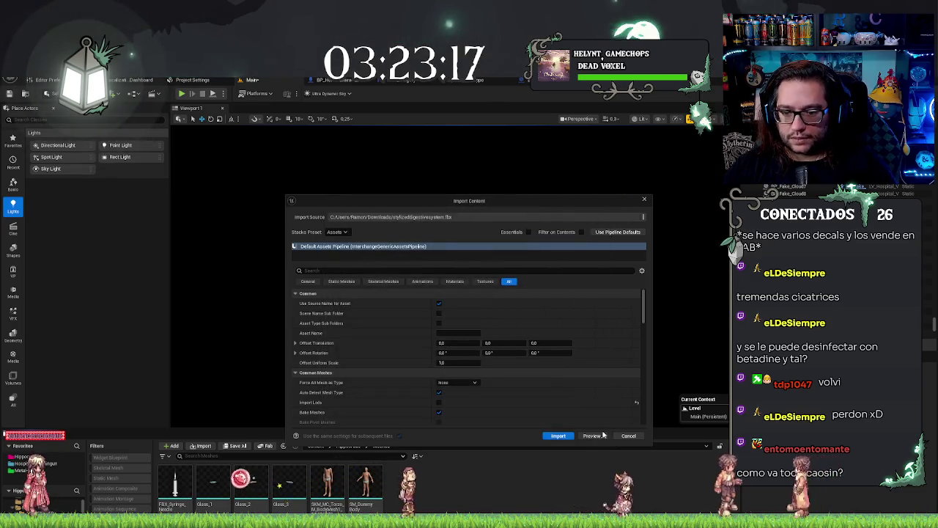
click(554, 435)
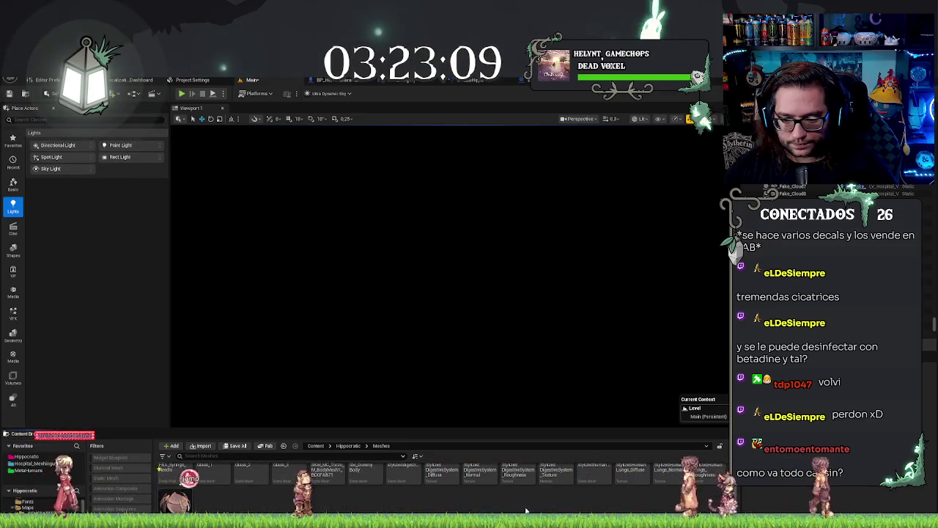
key(ctrl+shift+s)
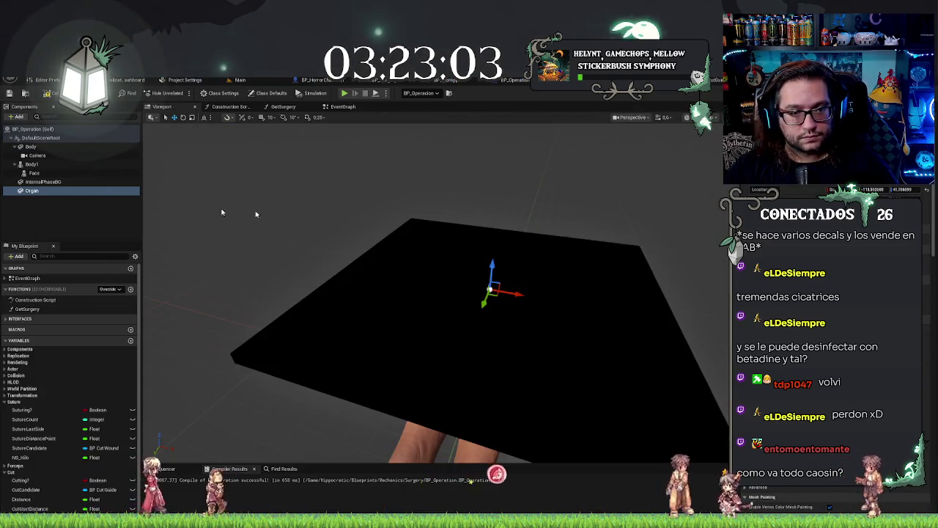
- Roll the Organ to -90 so it lies flat and raise it just above the plane
mouse_move(436, 293)
mouse_down()
mouse_move(429, 249)
mouse_move(447, 220)
mouse_up()
key(e)
drag(448, 390, 440, 389)
mouse_move(451, 312)
mouse_down()
mouse_move(486, 341)
mouse_move(490, 363)
mouse_up()
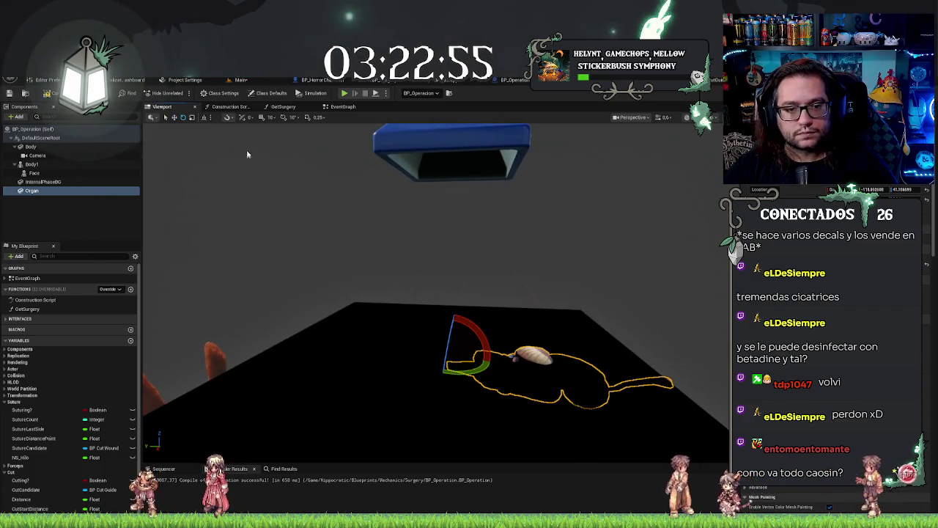
key(ctrl+z)
drag(473, 328, 491, 357)
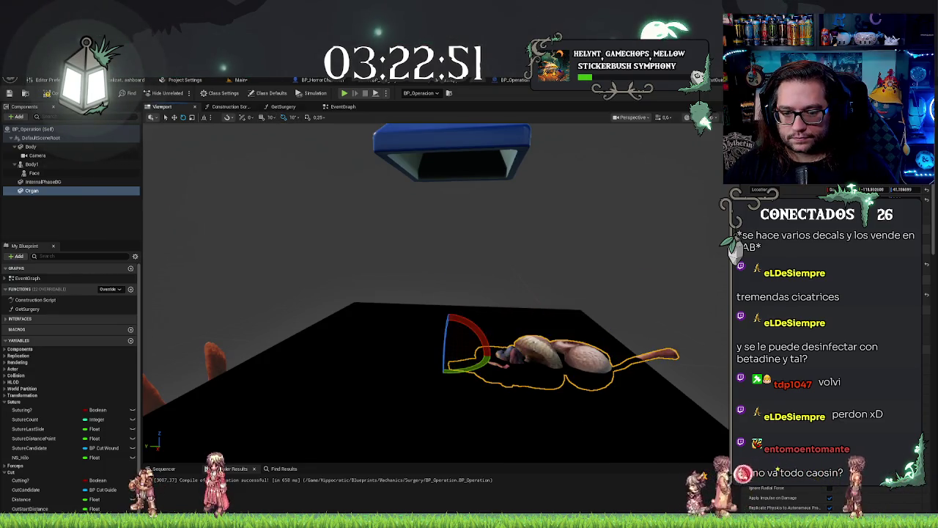
mouse_move(449, 328)
mouse_down()
mouse_move(455, 309)
mouse_move(458, 333)
mouse_move(394, 332)
mouse_up()
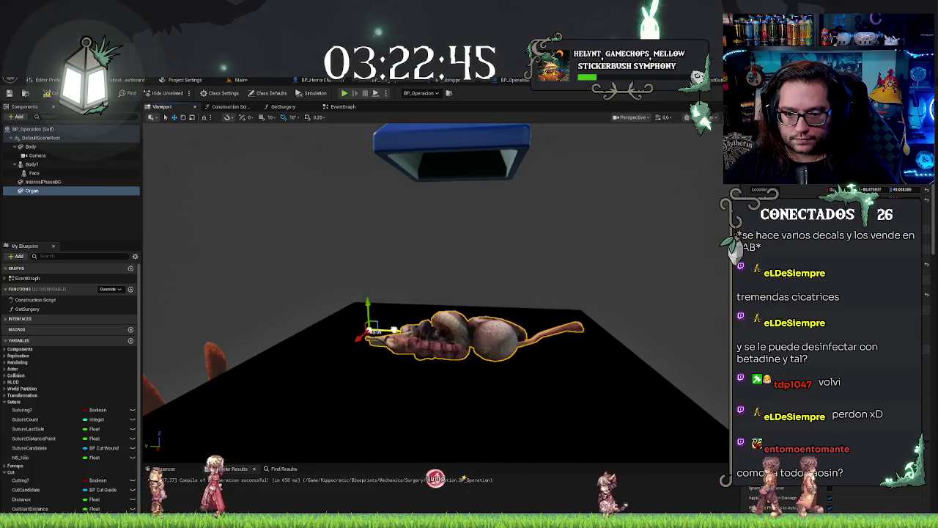
key(f)
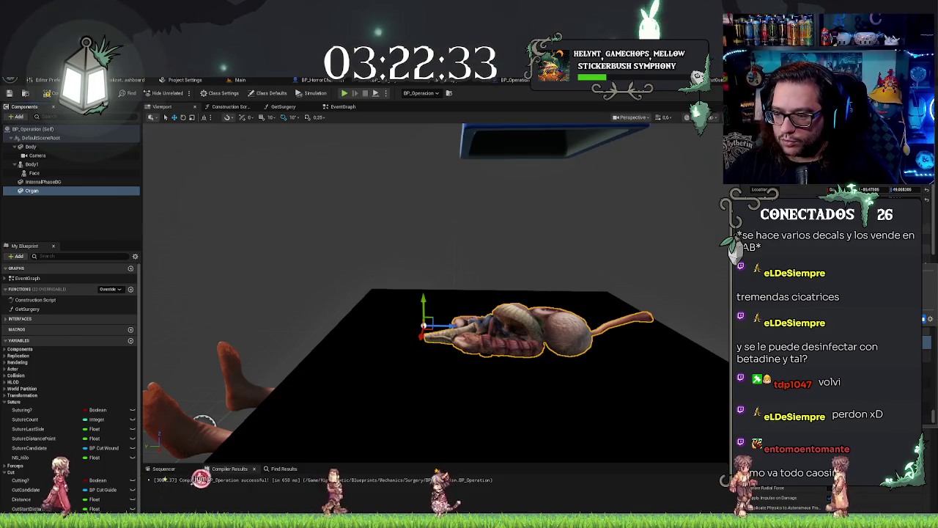
- Set the Organ's static mesh to the stylized digestive system model
mouse_move(594, 279)
mouse_down()
mouse_move(243, 315)
mouse_move(230, 373)
mouse_move(188, 394)
mouse_move(249, 367)
mouse_move(210, 345)
mouse_move(188, 348)
mouse_move(181, 383)
mouse_up()
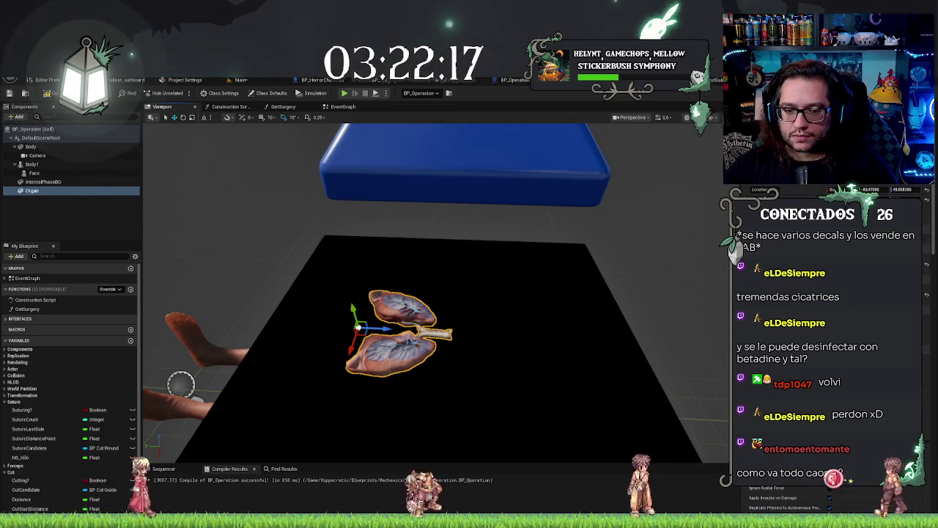
drag(543, 272, 557, 264)
drag(455, 369, 486, 369)
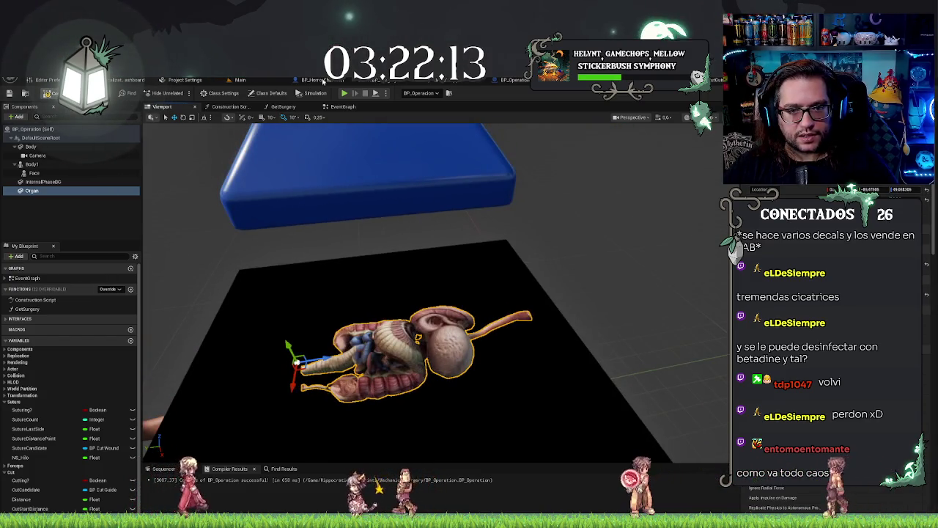
click(247, 80)
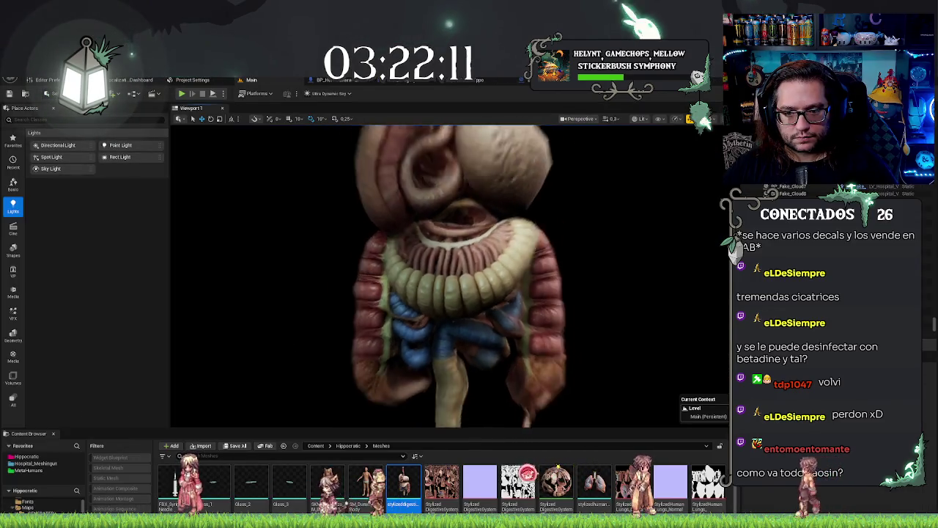
drag(448, 235, 447, 235)
click(448, 235)
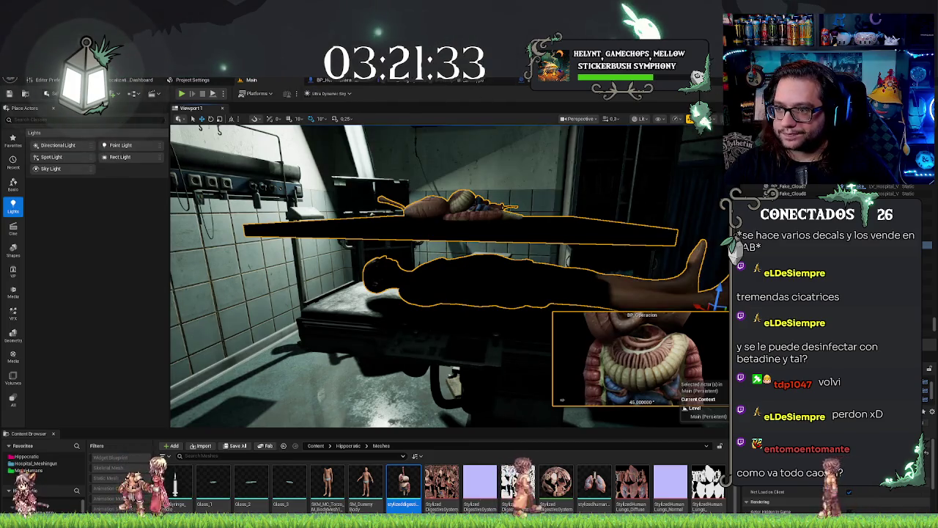
key(ctrl+Tab)
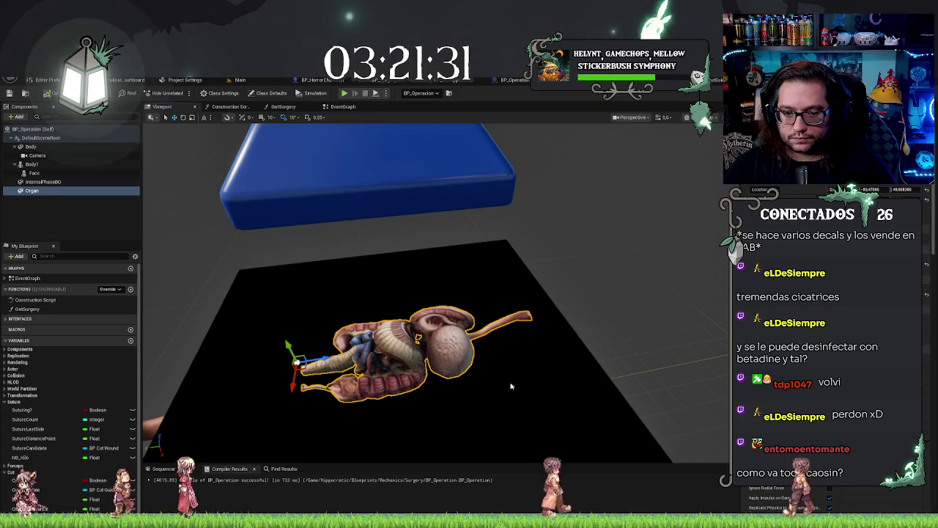
- Lower the InternalPhaseBG black plane slightly along Z, then view it in the main level
click(511, 386)
key(f)
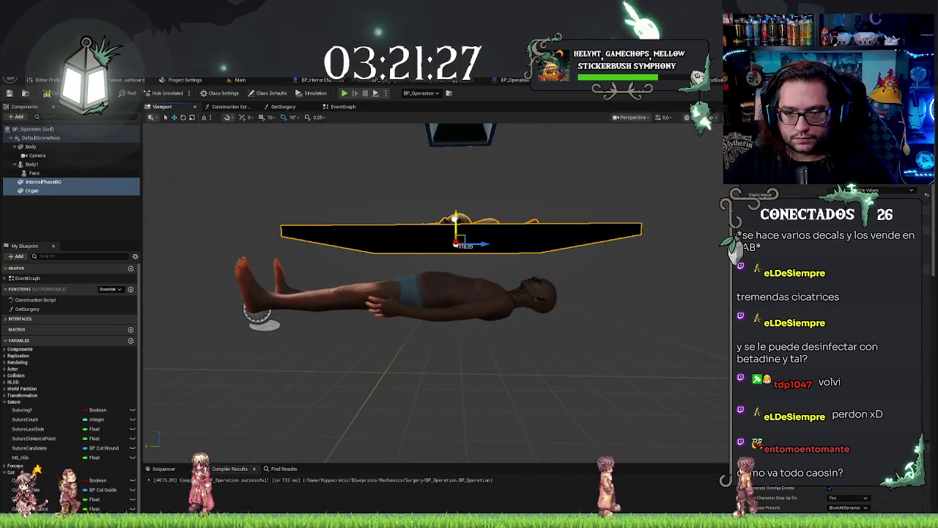
drag(455, 220, 455, 260)
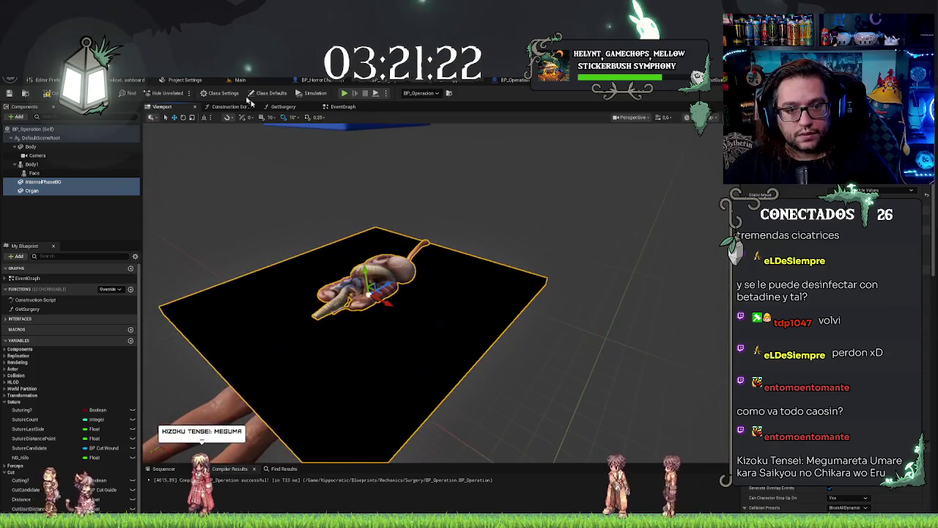
click(240, 80)
mouse_move(440, 293)
mouse_down()
mouse_move(367, 290)
mouse_move(461, 286)
mouse_move(447, 293)
mouse_up()
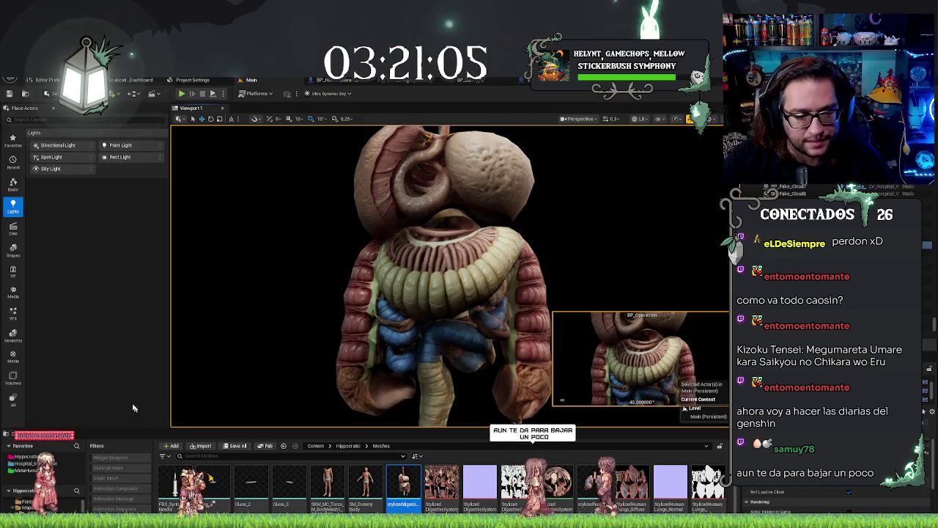
- Place a BP_CutObject from Hippocratic > Blueprints > Mechanics > Surgery onto the digestive organs
click(30, 504)
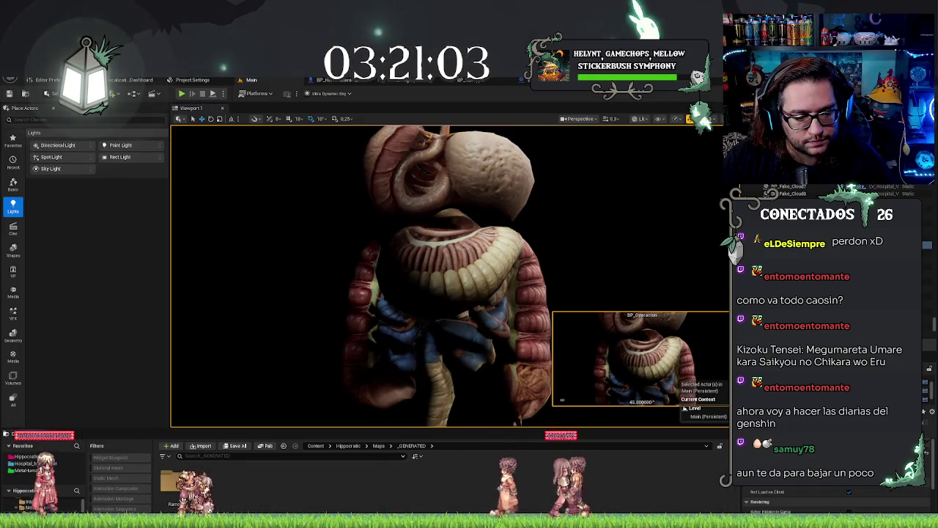
click(28, 456)
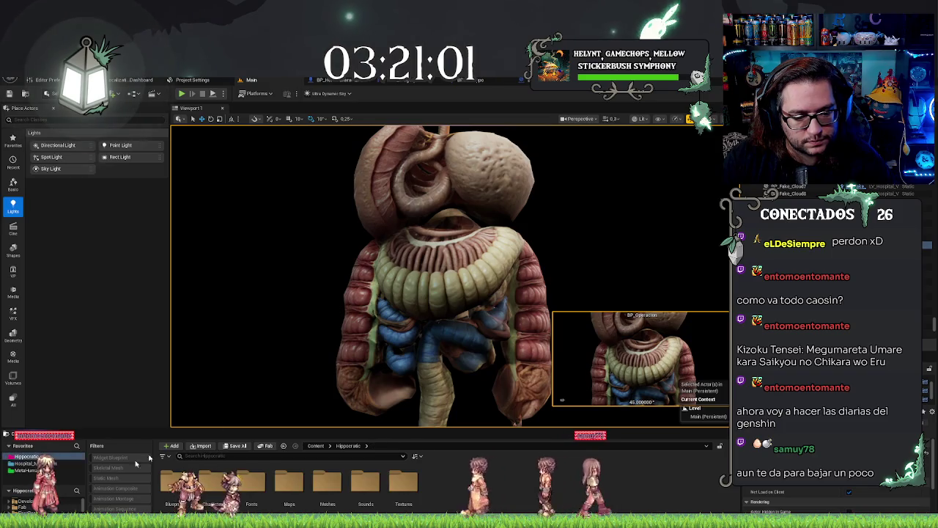
double_click(176, 483)
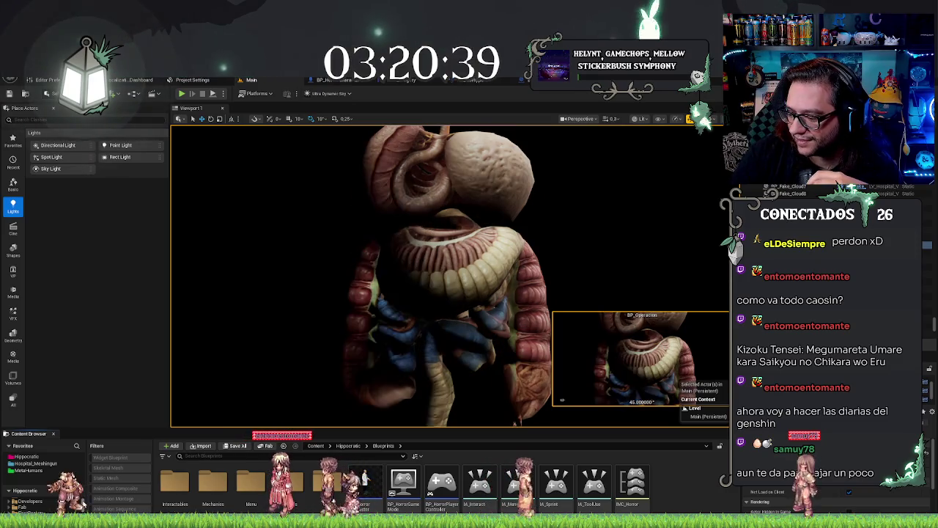
drag(385, 368, 236, 404)
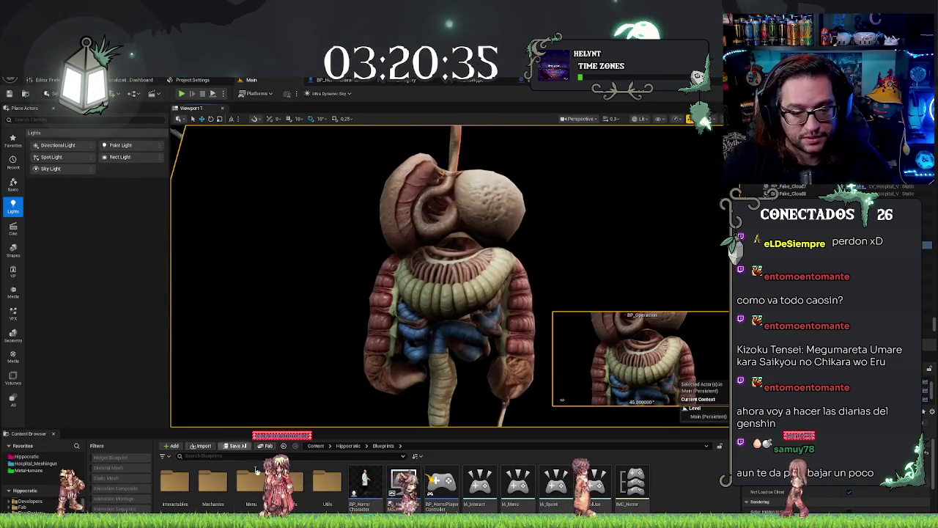
double_click(212, 480)
double_click(174, 483)
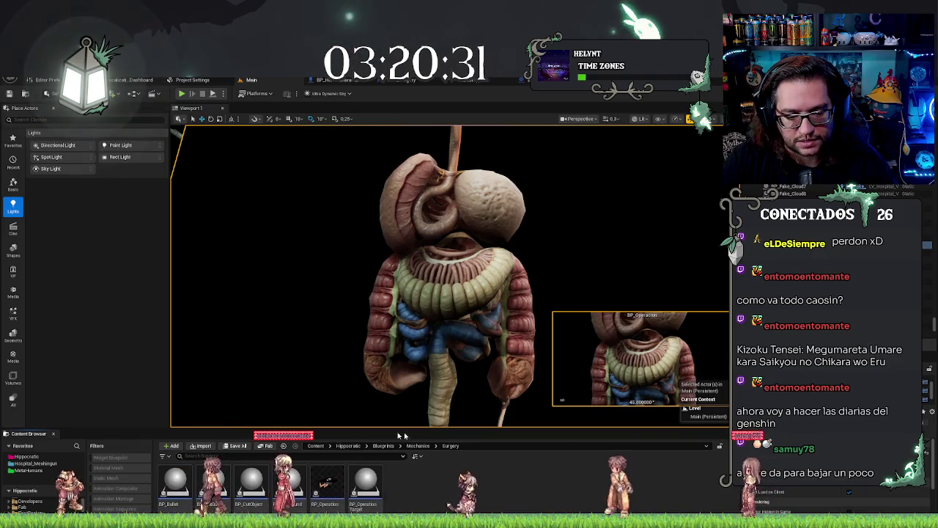
drag(178, 487, 494, 273)
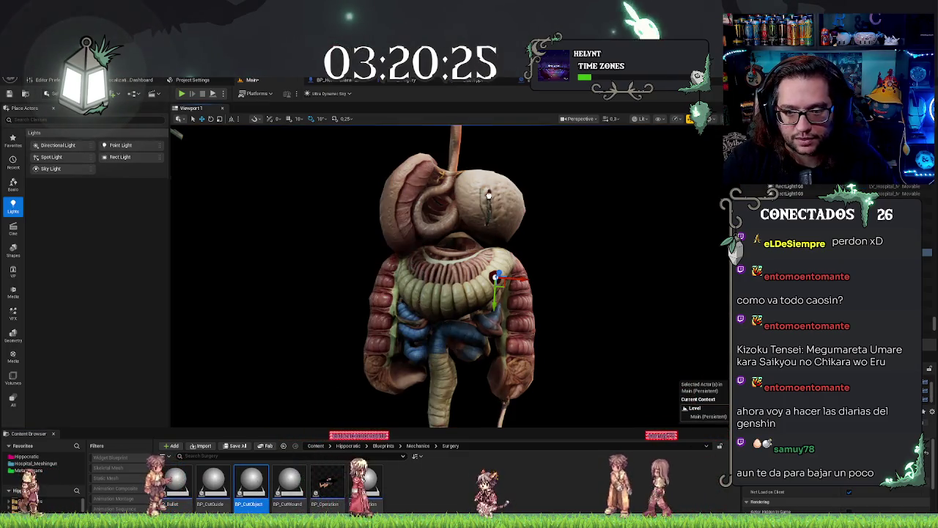
- Inspect the cut object on the intestines up close, then start Play in Editor with Alt+P
click(420, 272)
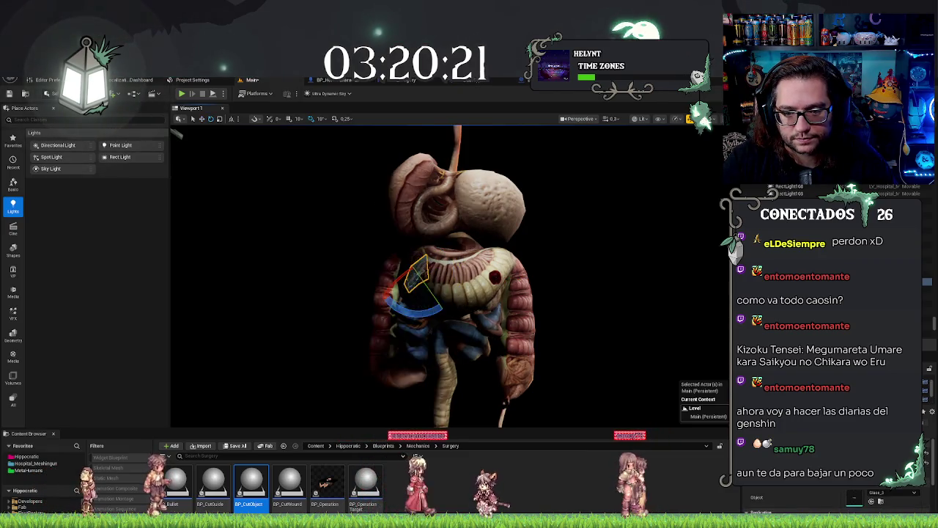
scroll(444, 312, up, 5)
drag(443, 312, 407, 311)
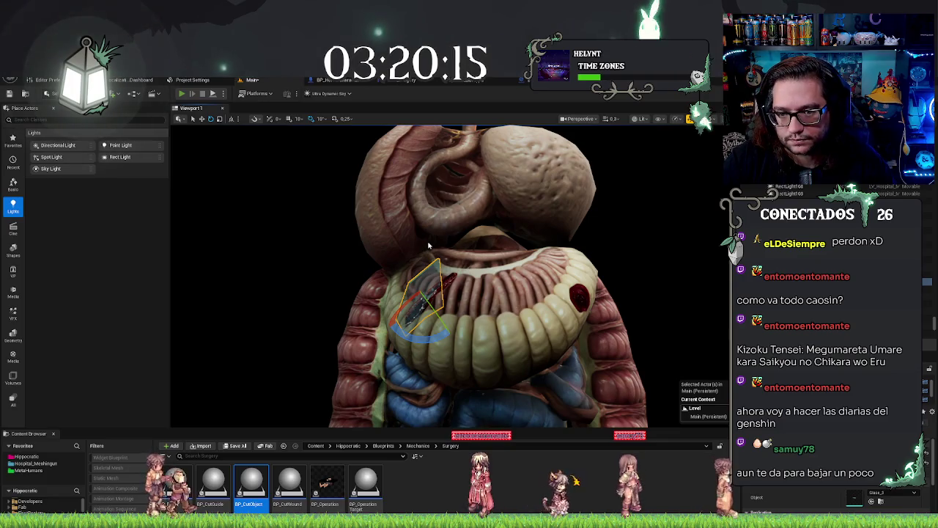
key(alt+p)
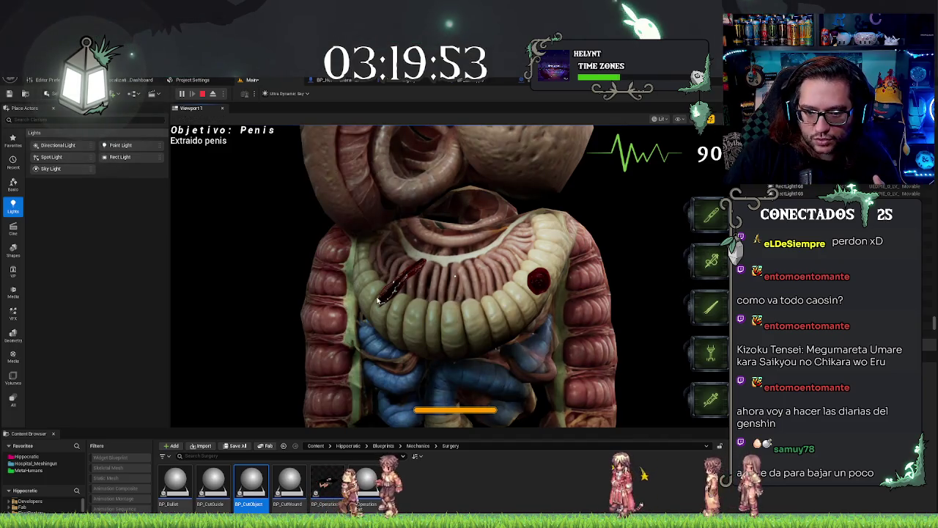
- Stitch the open incision on the intestines closed into a thin line
click(421, 280)
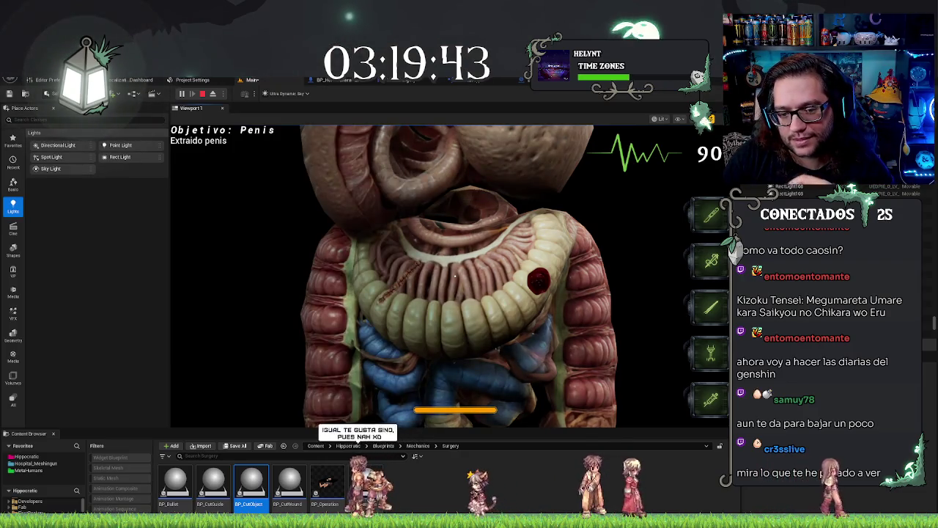
click(538, 293)
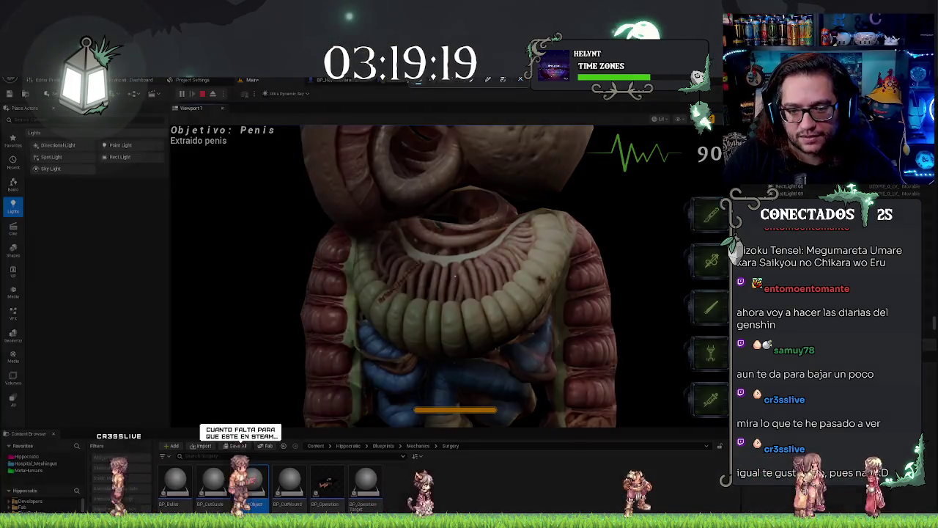
drag(375, 253, 549, 318)
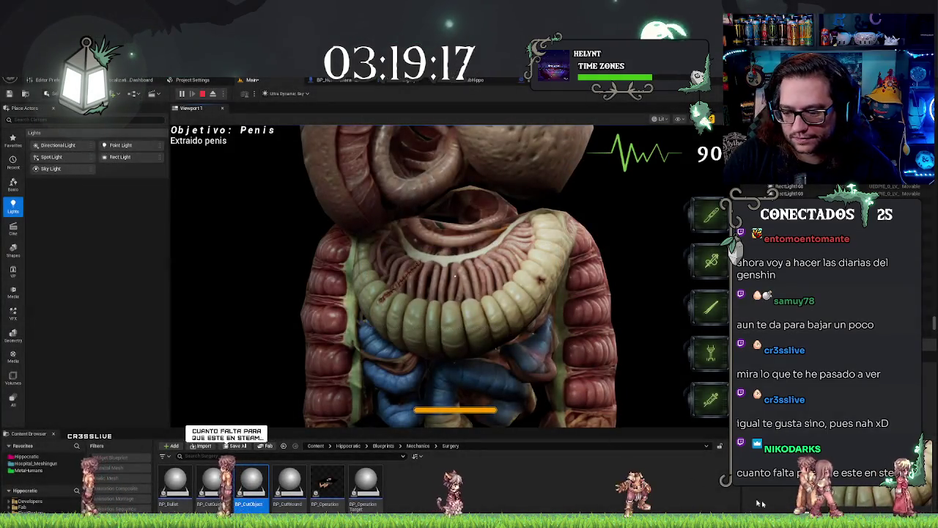
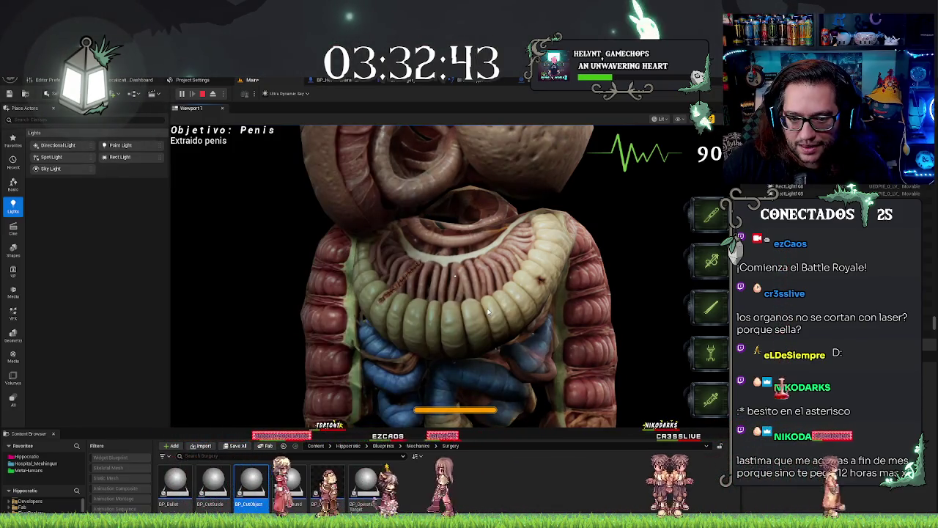
- Stop the play session, focus on the intestines and rotate the cut object to 50 degrees
key(Escape)
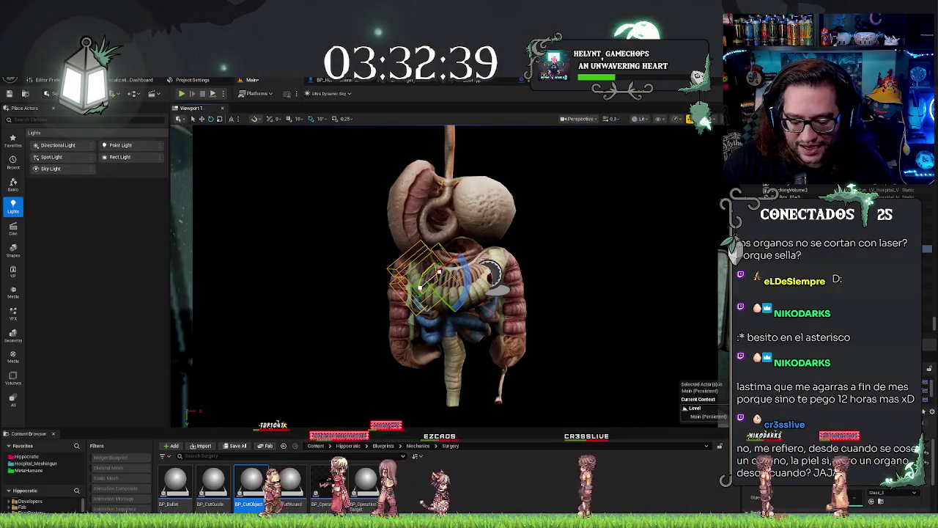
key(f)
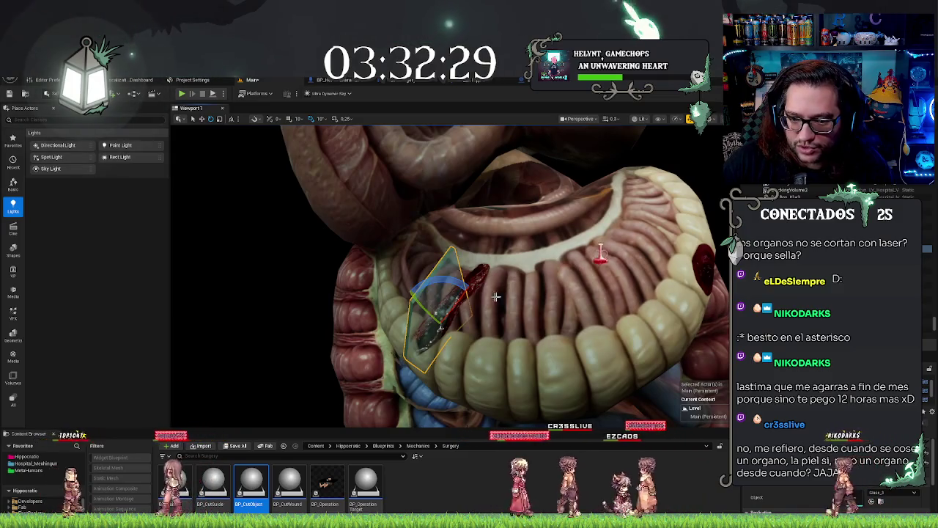
click(422, 307)
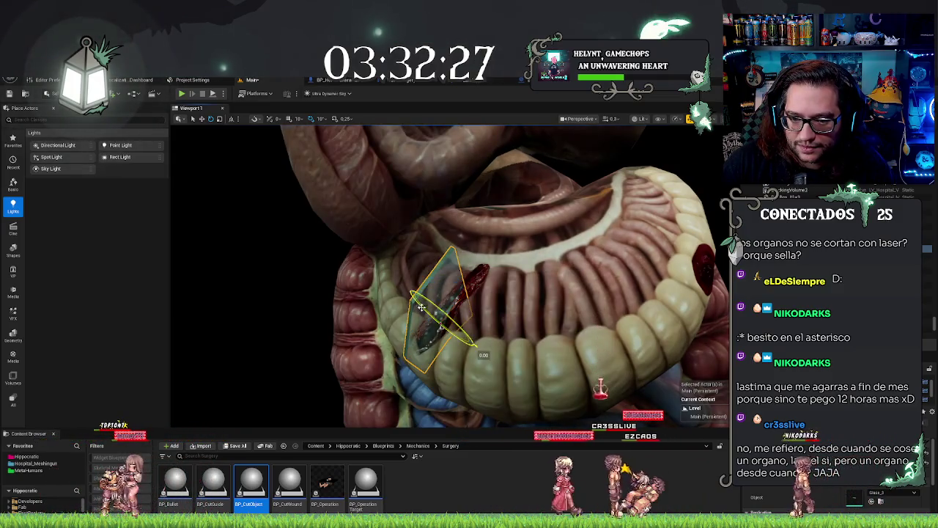
drag(462, 329, 476, 347)
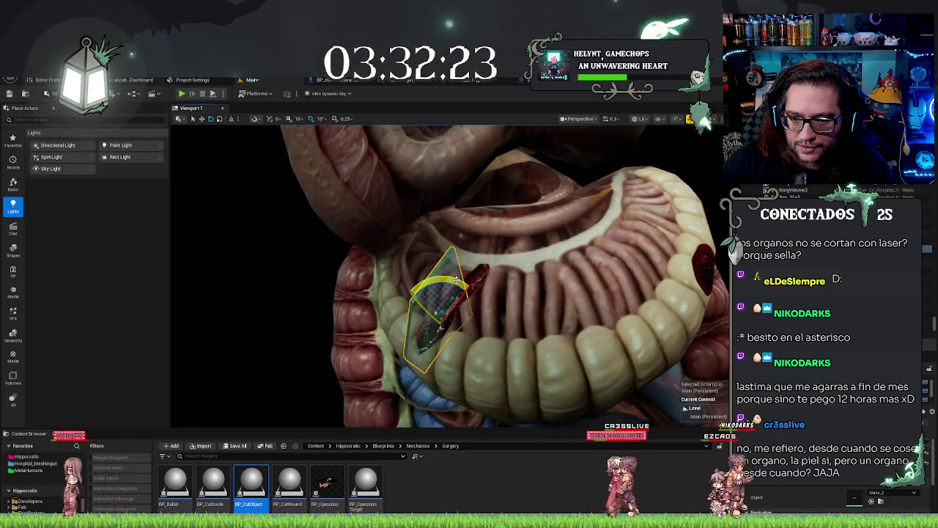
drag(457, 356, 441, 358)
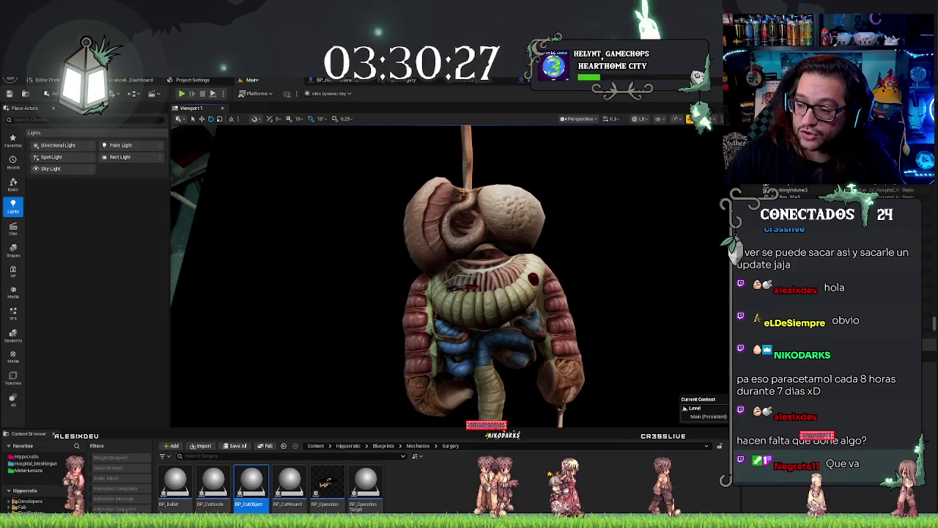
scroll(617, 292, up, 5)
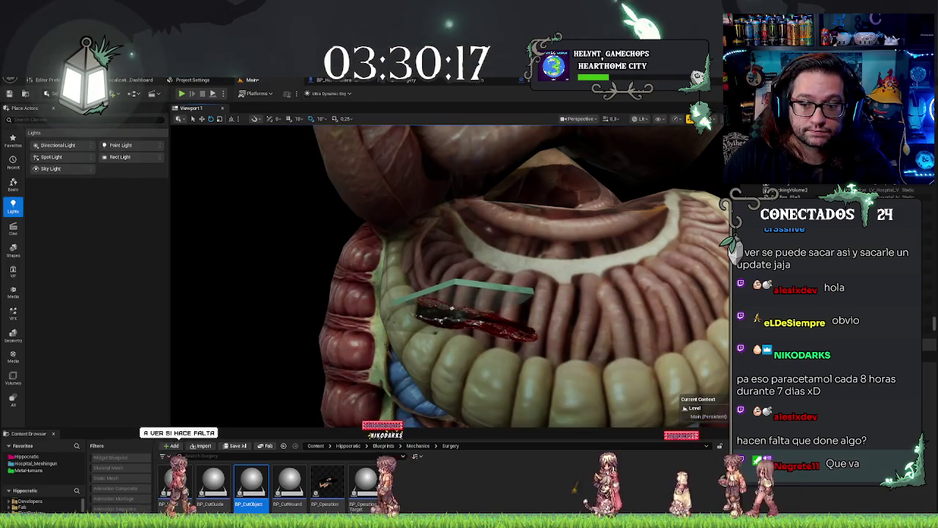
scroll(450, 275, down, 5)
scroll(499, 285, down, 1)
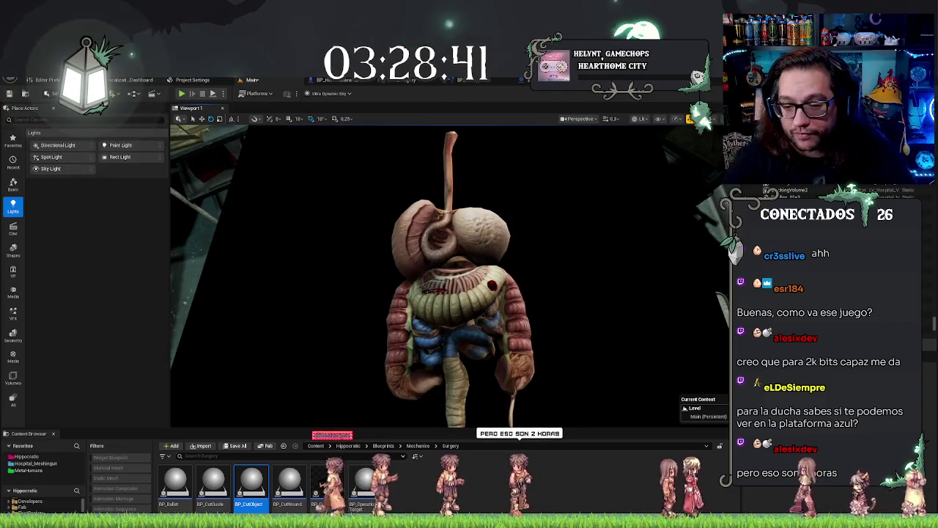
- Inspect the intestines and the small cut object in the level, then return to BP_Operation
drag(561, 215, 529, 352)
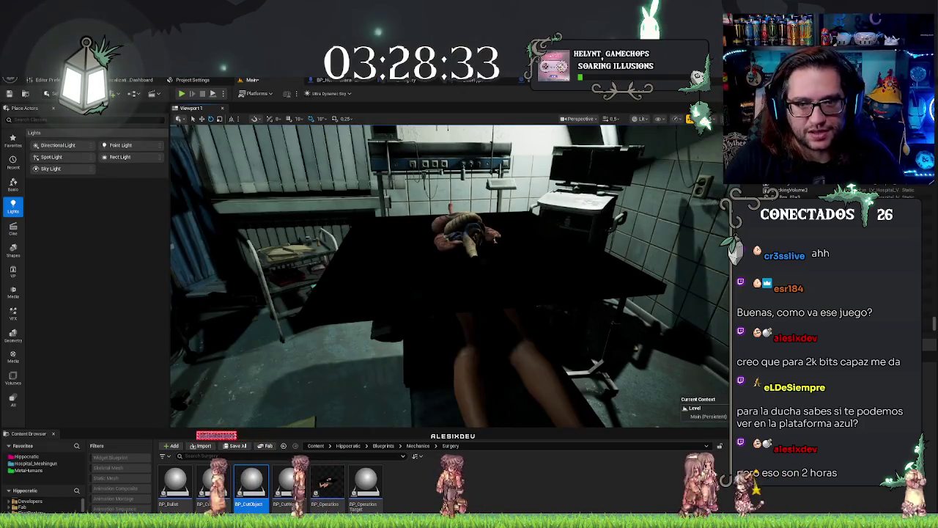
drag(529, 352, 499, 293)
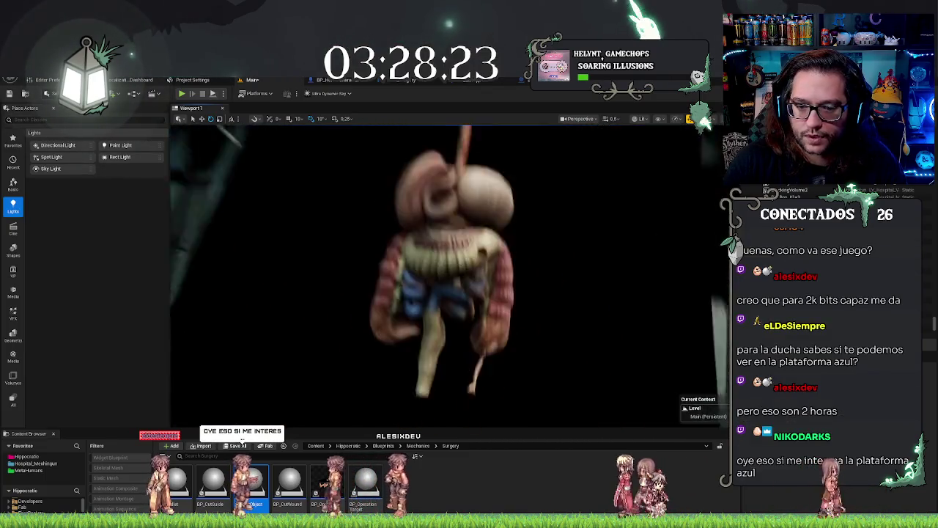
click(443, 257)
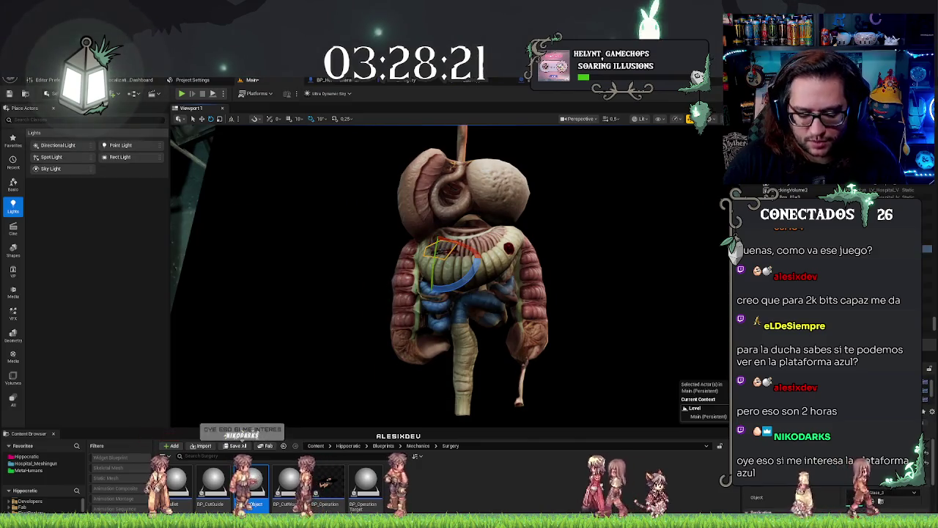
key(Escape)
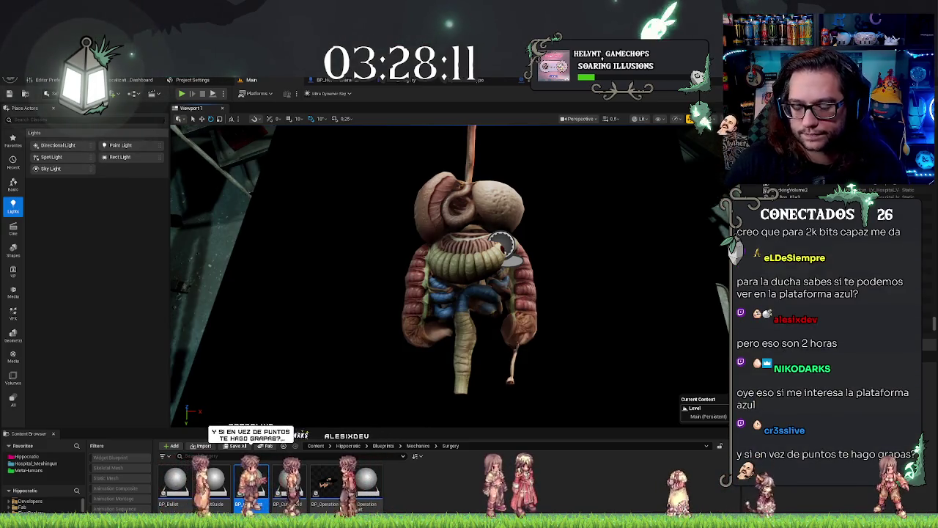
click(504, 249)
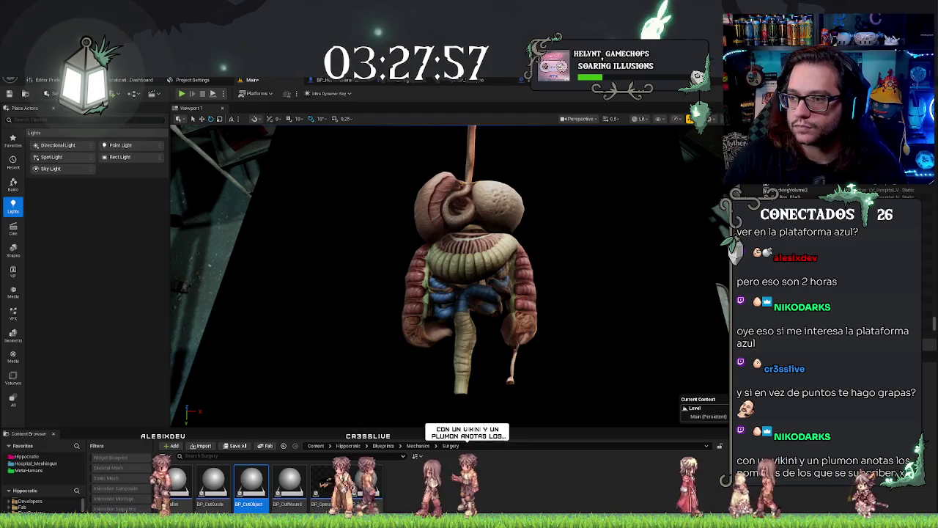
key(alt+Tab)
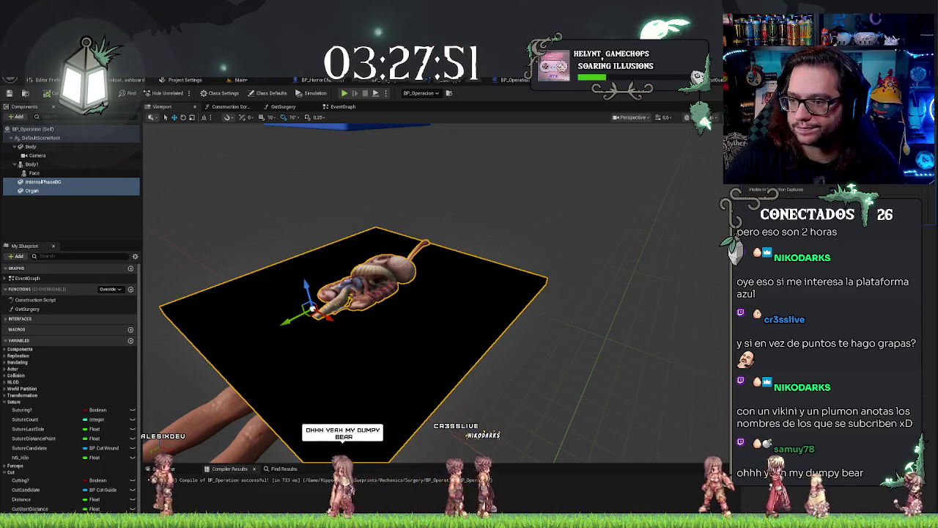
key(h)
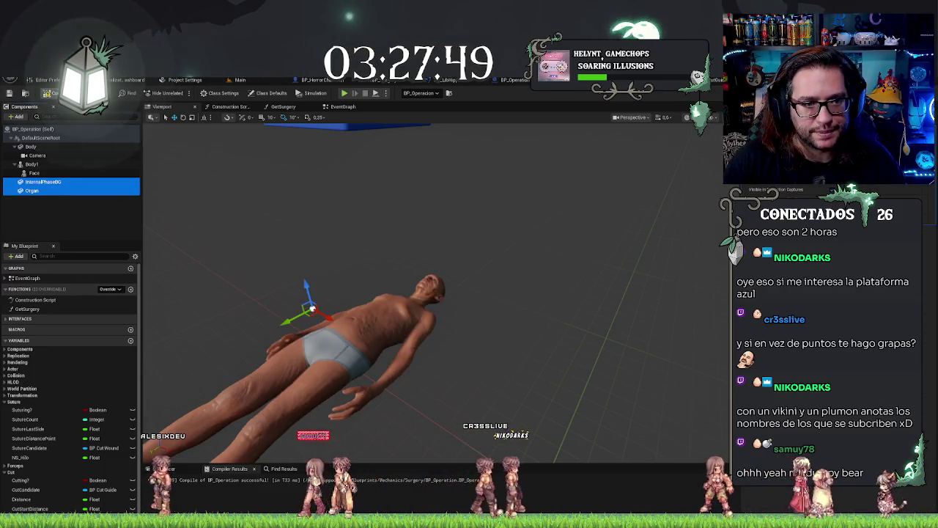
click(241, 80)
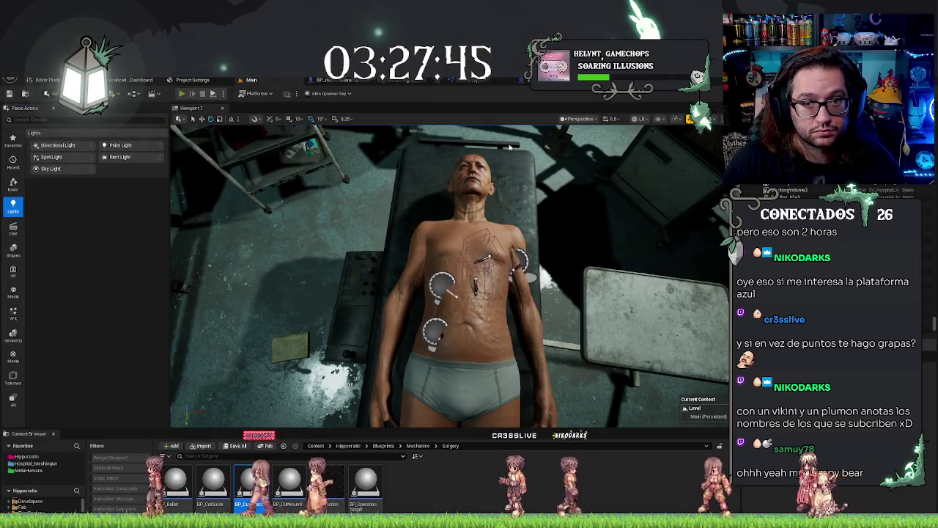
key(alt+p)
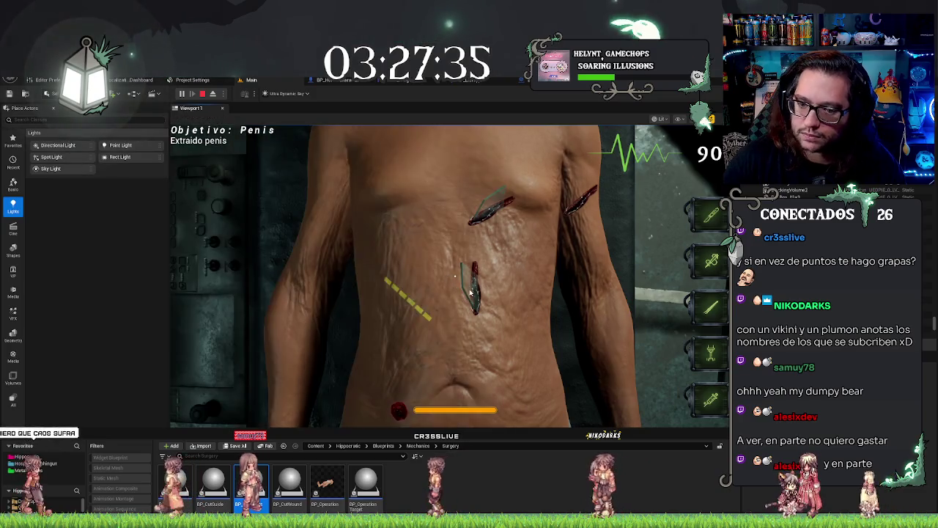
key(Escape)
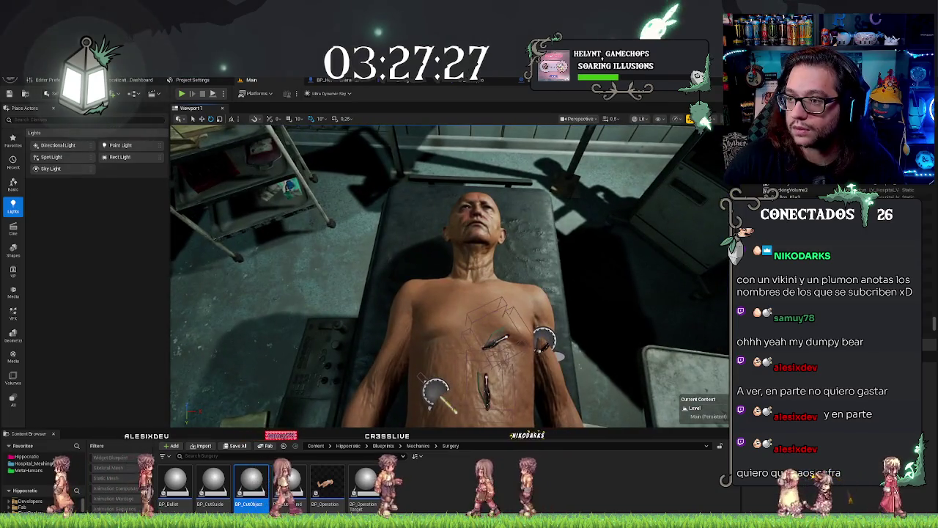
key(Escape)
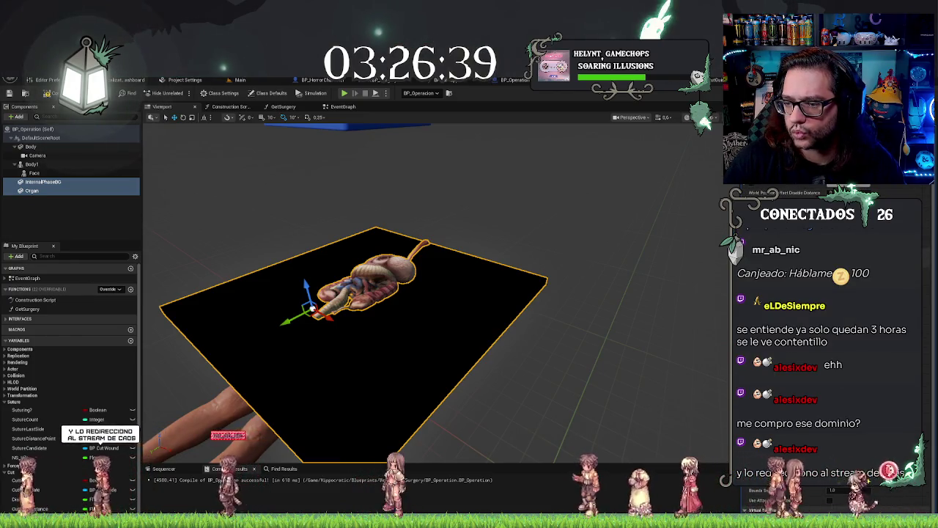
- Uncheck Visible on the organ component so the black plane and organ meshes disappear
scroll(806, 338, up, 1)
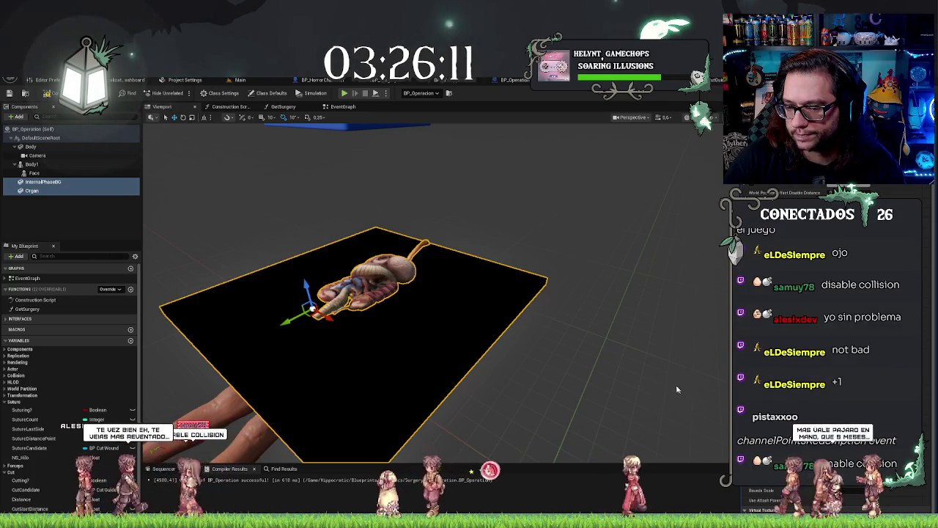
mouse_move(595, 353)
mouse_down()
mouse_move(294, 398)
mouse_move(439, 439)
mouse_move(469, 381)
mouse_move(499, 351)
mouse_move(356, 308)
mouse_up()
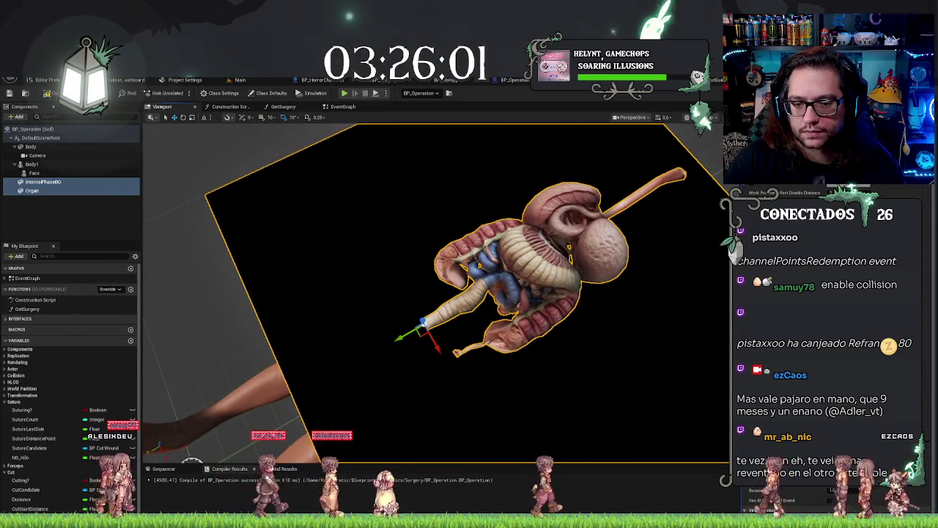
mouse_move(561, 310)
mouse_down()
mouse_move(513, 315)
mouse_move(528, 279)
mouse_move(560, 309)
mouse_up()
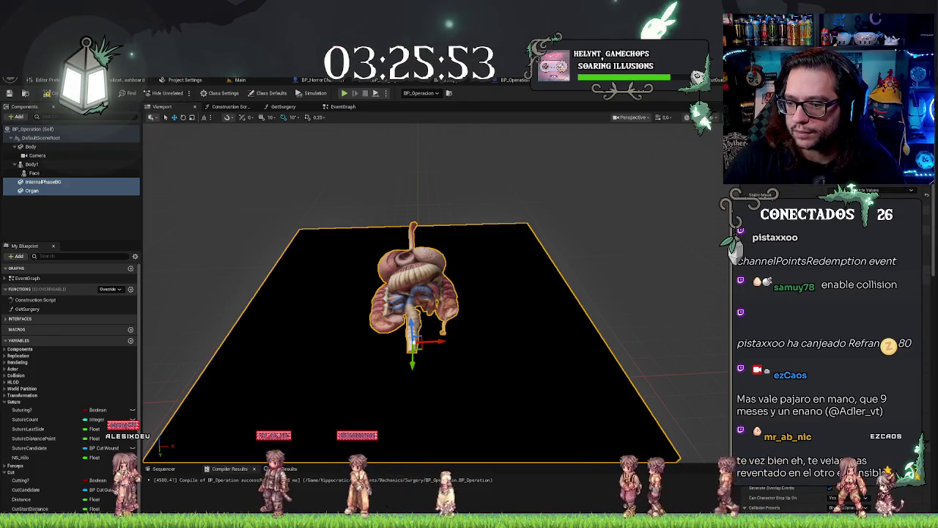
scroll(828, 330, down, 5)
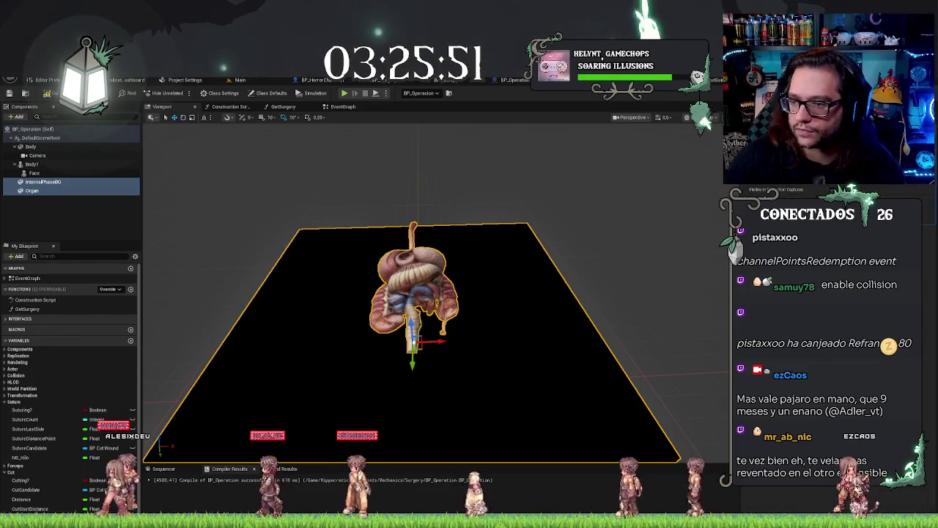
click(713, 127)
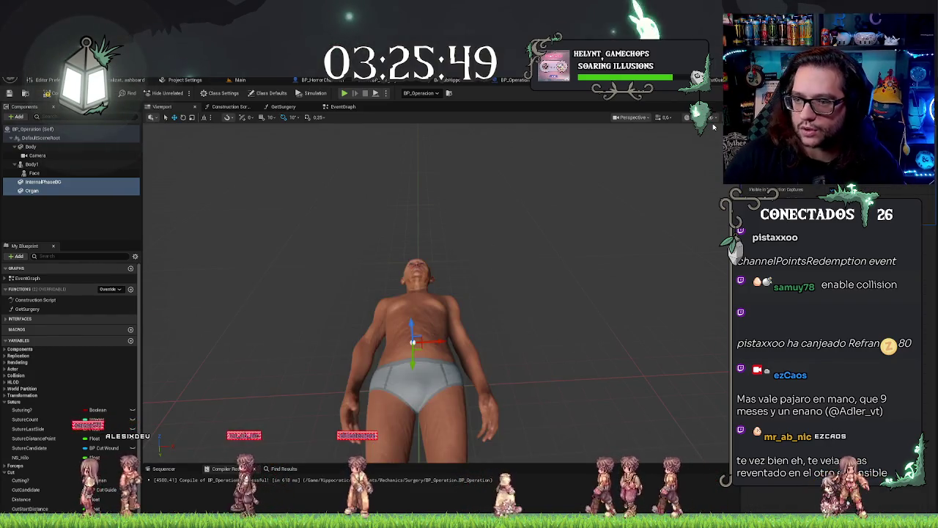
scroll(829, 330, down, 3)
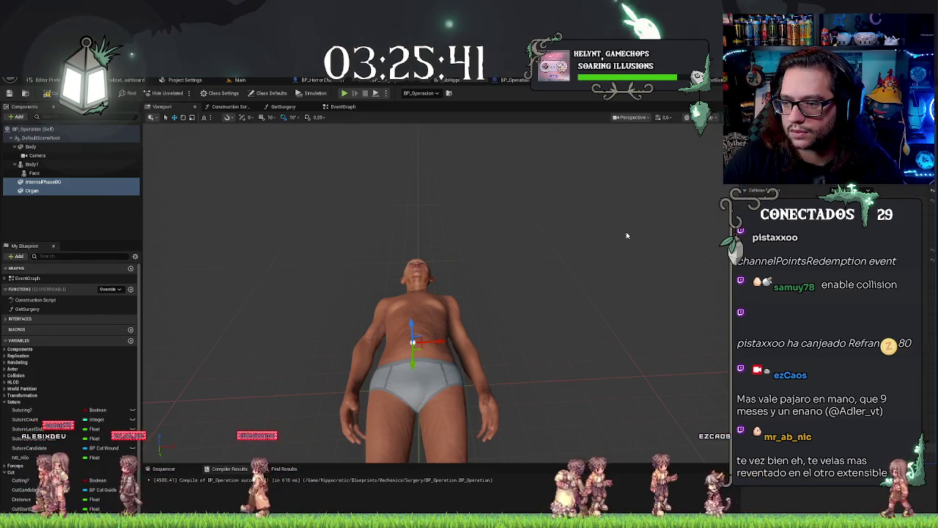
scroll(627, 235, up, 3)
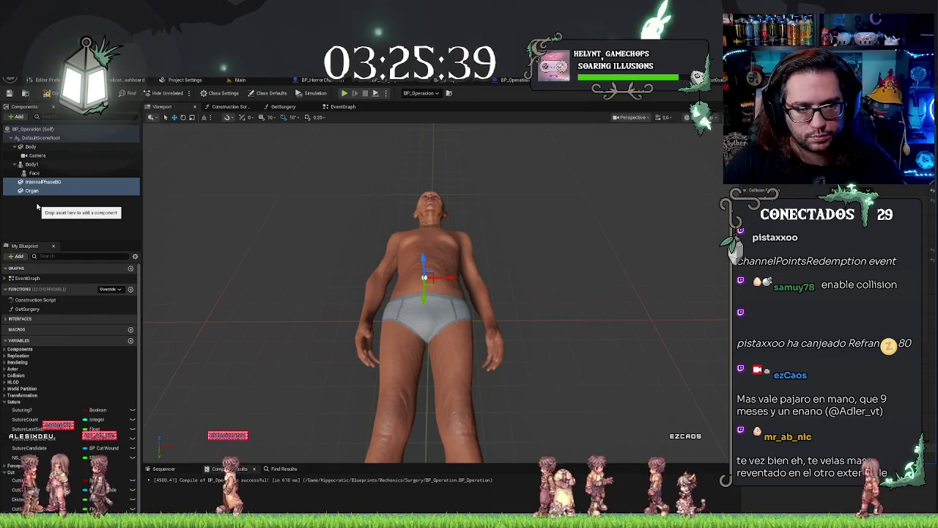
- In the Event Graph, select the camera fade, Delay and Get Surgery chain under StartSurgery
click(343, 106)
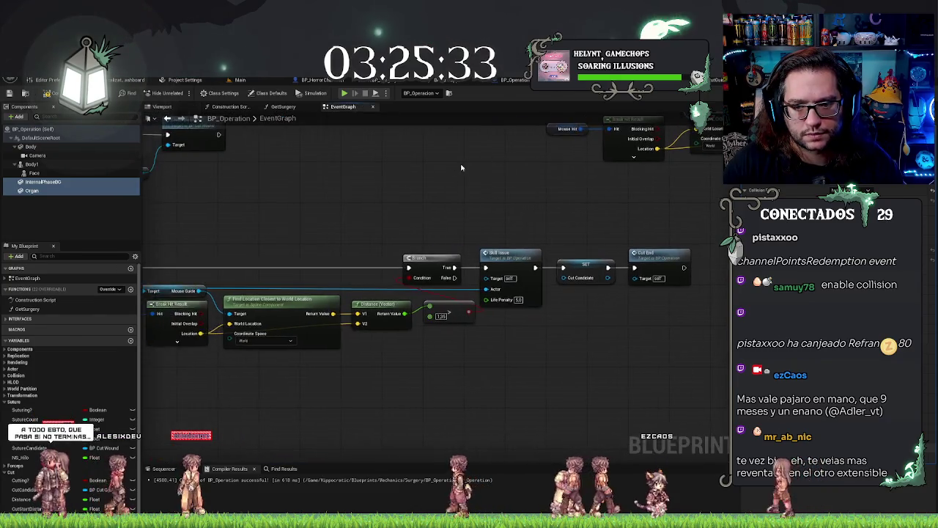
scroll(433, 195, down, 3)
mouse_move(433, 195)
mouse_down()
mouse_move(478, 278)
mouse_move(511, 186)
mouse_up()
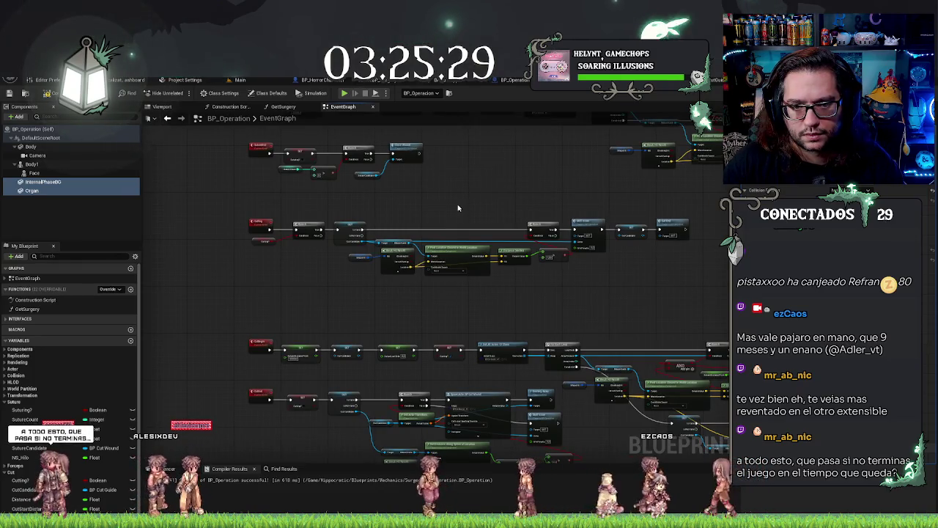
scroll(407, 348, up, 5)
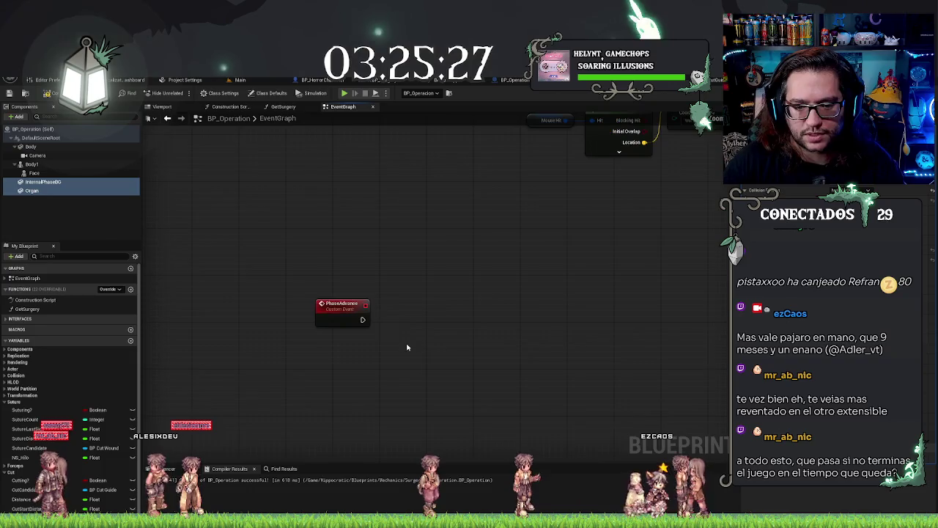
drag(398, 321, 363, 320)
scroll(425, 271, down, 6)
scroll(422, 258, up, 5)
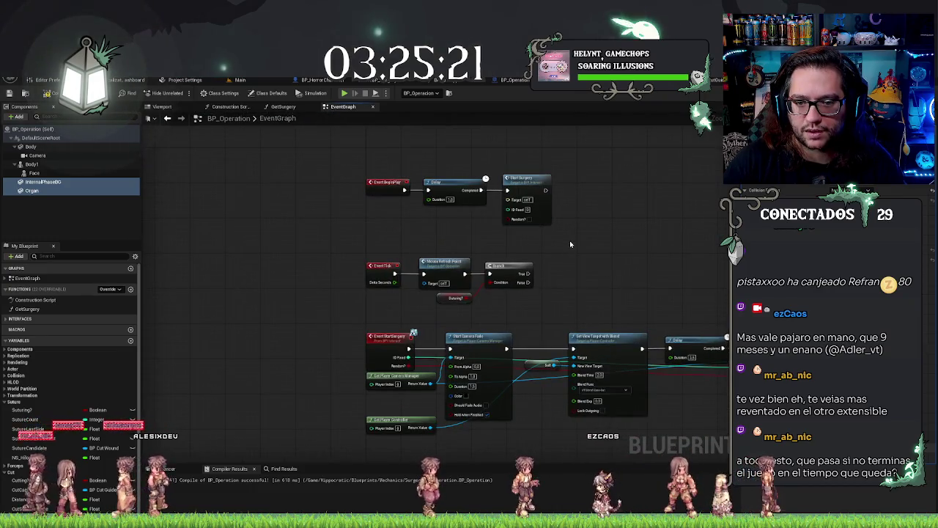
mouse_move(529, 189)
mouse_down()
mouse_move(498, 144)
mouse_move(415, 119)
mouse_up()
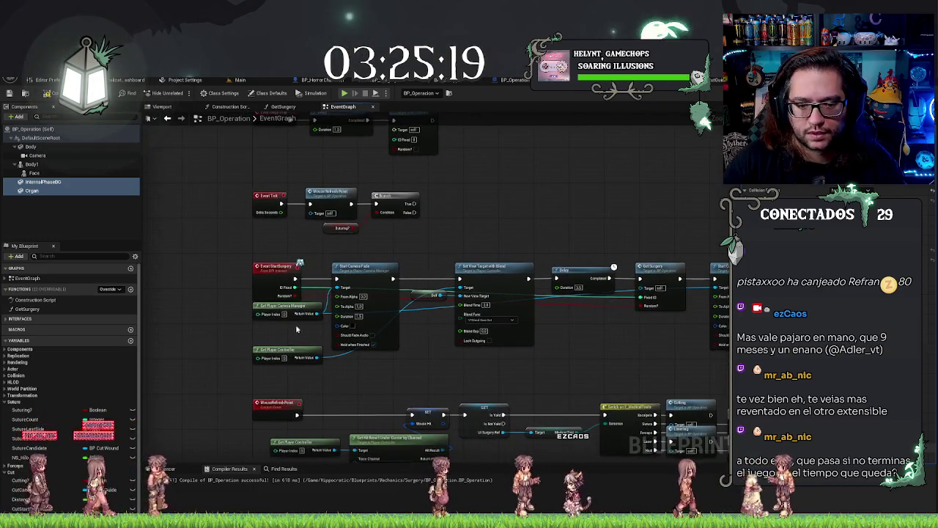
drag(247, 318, 293, 359)
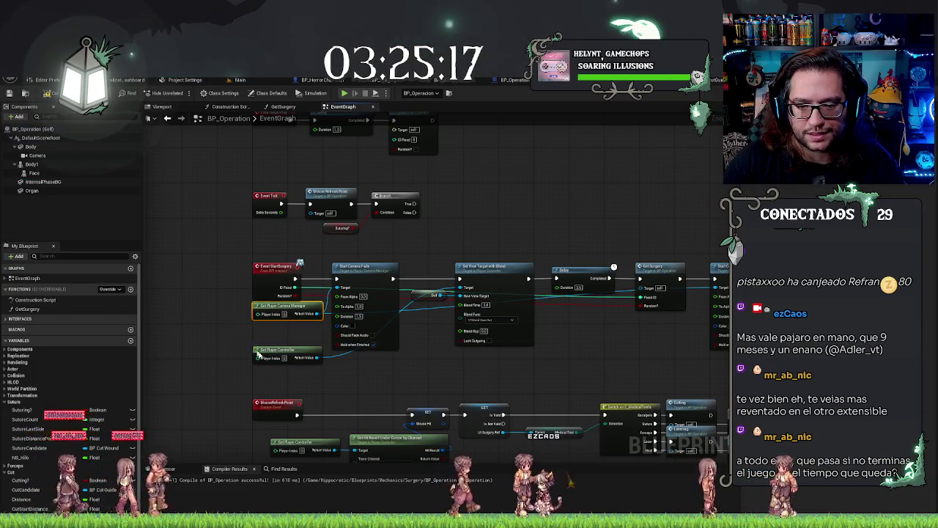
mouse_move(364, 243)
mouse_down()
mouse_move(543, 341)
mouse_move(721, 345)
mouse_move(535, 349)
mouse_up()
mouse_move(643, 368)
mouse_down()
mouse_move(300, 362)
mouse_move(363, 356)
mouse_move(318, 326)
mouse_up()
- Paste the copied camera fade chain beside the PhaseAdvance custom event
scroll(392, 196, down, 5)
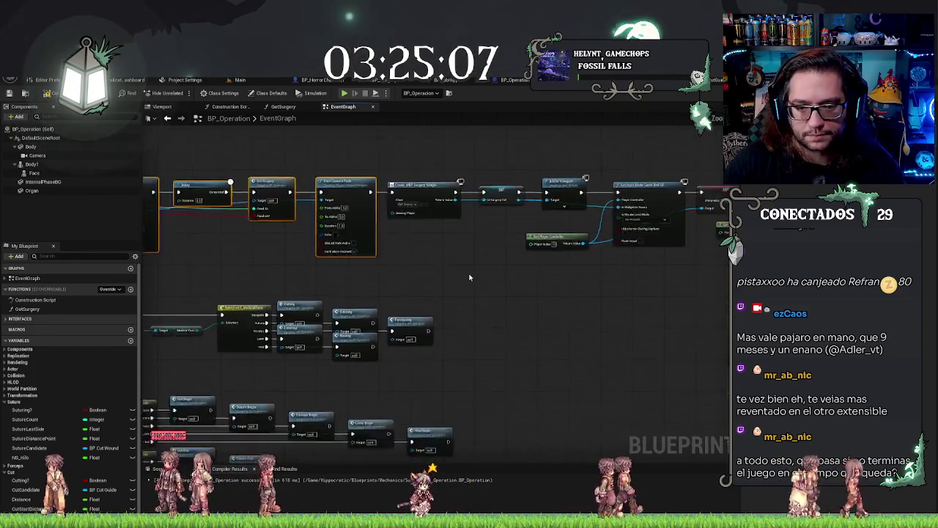
scroll(525, 348, down, 2)
scroll(437, 341, up, 8)
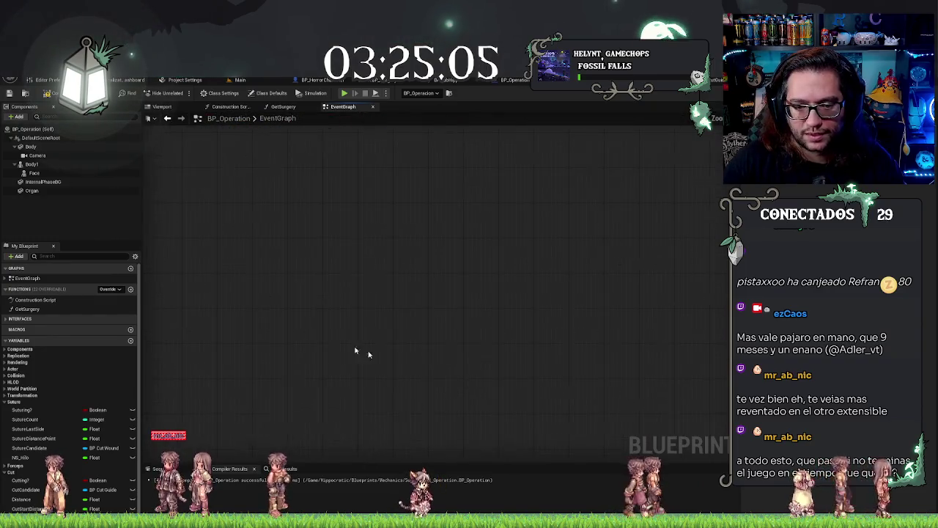
drag(437, 341, 352, 326)
key(ctrl+v)
mouse_move(288, 301)
mouse_down()
mouse_move(427, 279)
mouse_move(426, 249)
mouse_move(414, 245)
mouse_up()
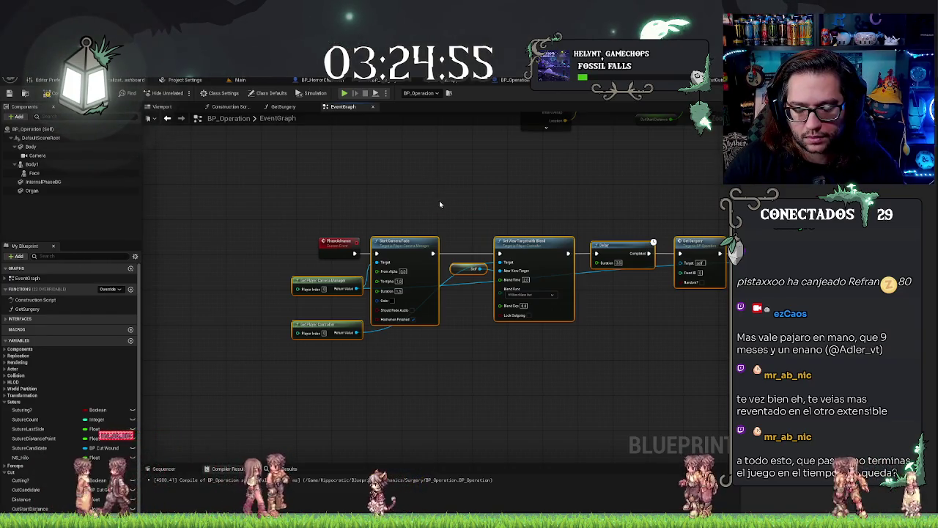
- Delete the Self and Set View Target with Blend nodes from the pasted chain
scroll(455, 205, up, 3)
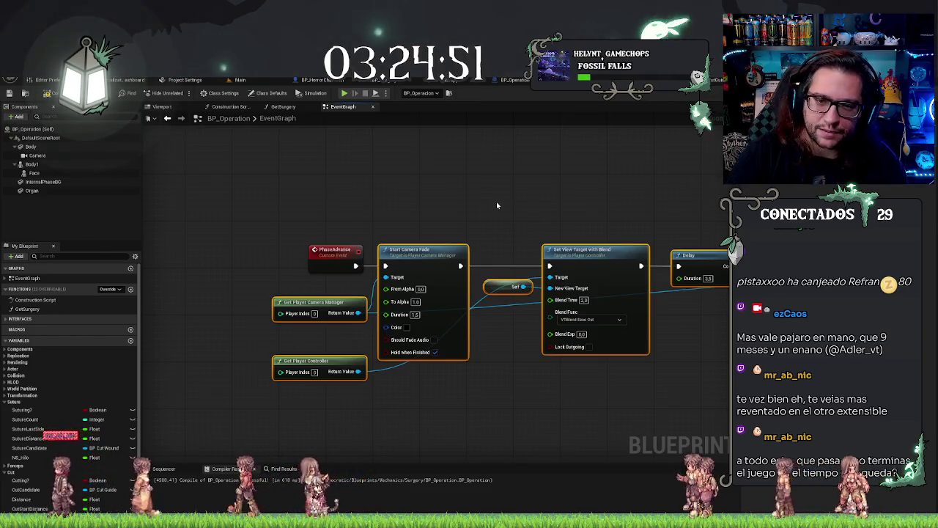
drag(428, 249, 442, 250)
click(449, 224)
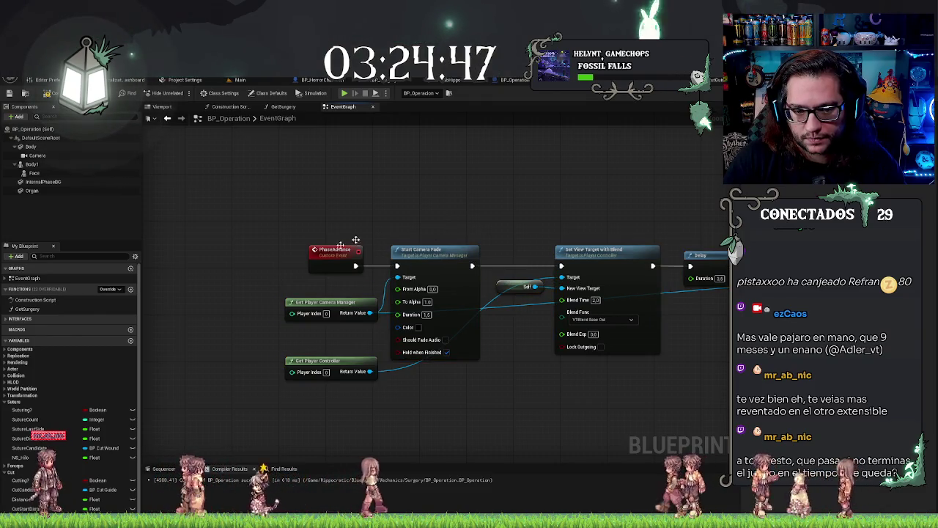
mouse_move(439, 387)
mouse_down()
mouse_move(410, 370)
mouse_move(340, 361)
mouse_up()
drag(511, 228, 490, 196)
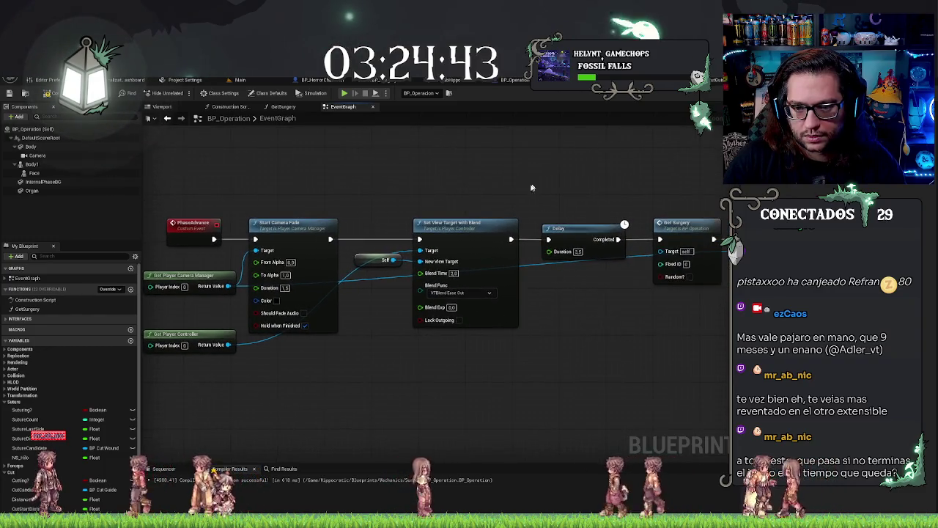
drag(370, 196, 465, 335)
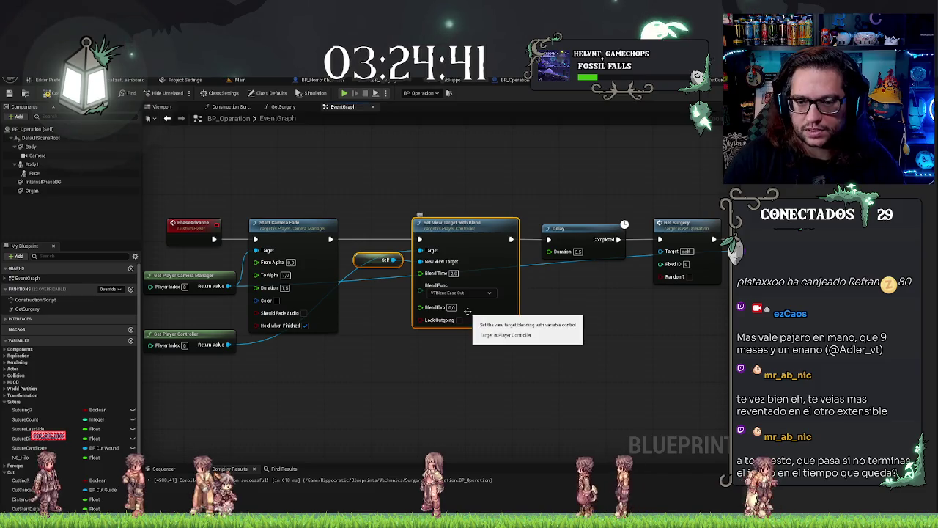
key(Delete)
- Remove Get Player Controller and set the Delay duration to 1
click(189, 344)
key(Delete)
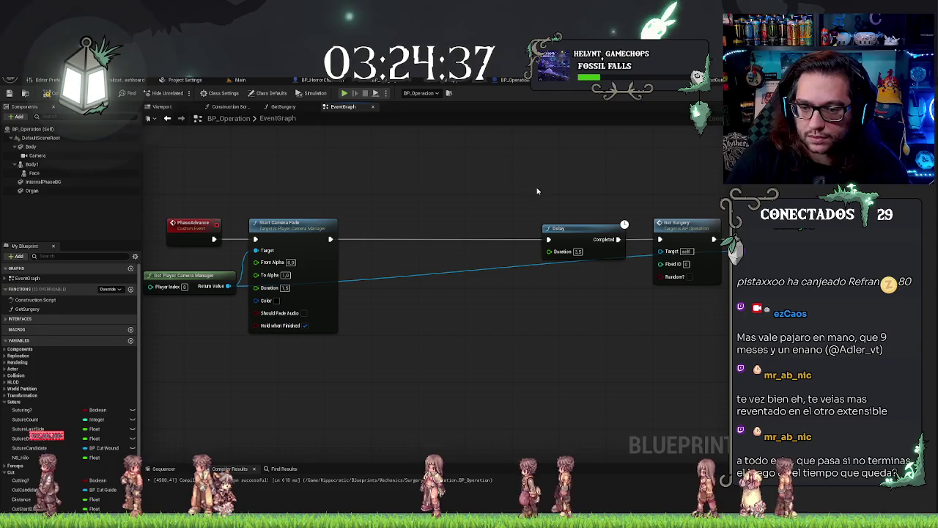
text(1)
key(Return)
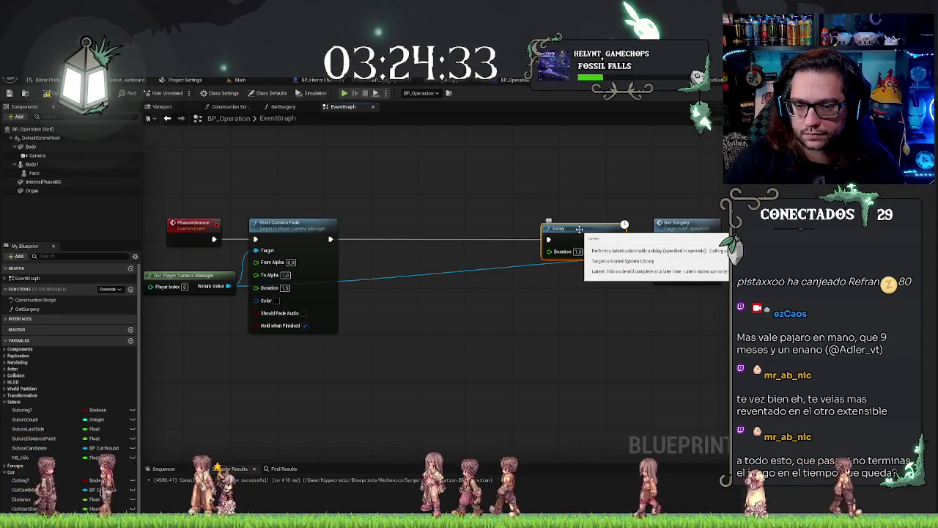
drag(580, 232, 402, 229)
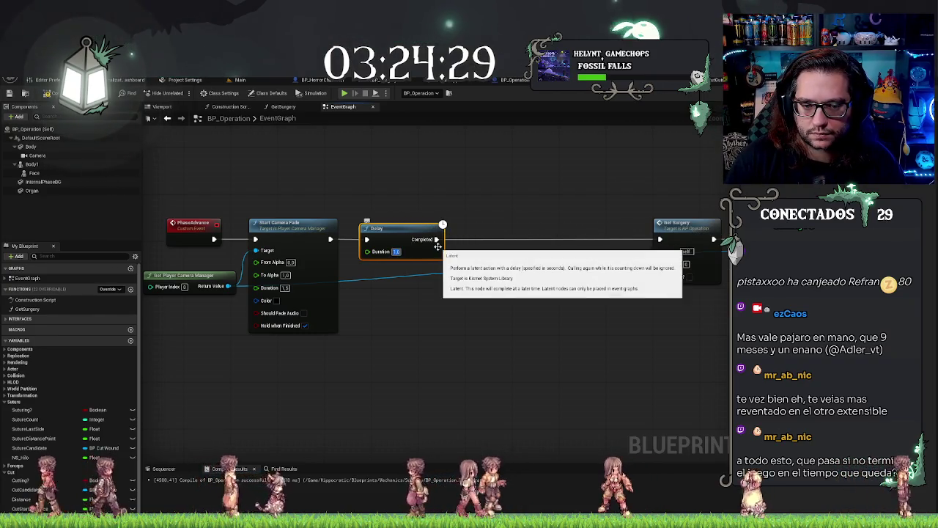
drag(438, 246, 432, 246)
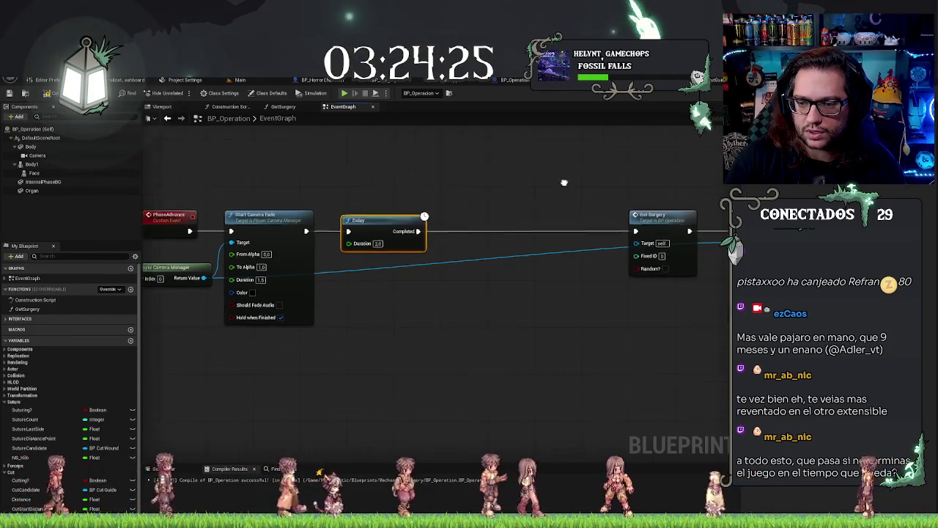
key(ctrl+z)
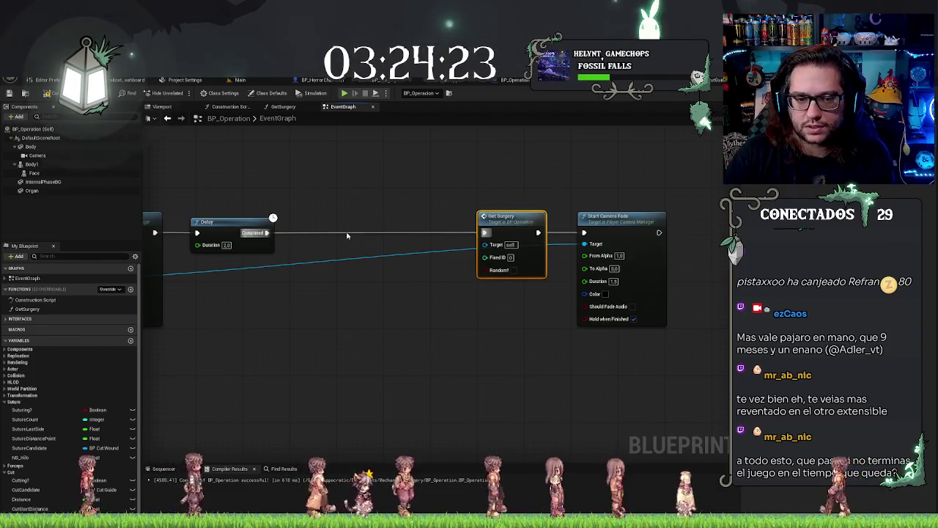
- Add Internal Phase BG and Organ references with a Set Visibility node run after the Delay
drag(43, 181, 211, 306)
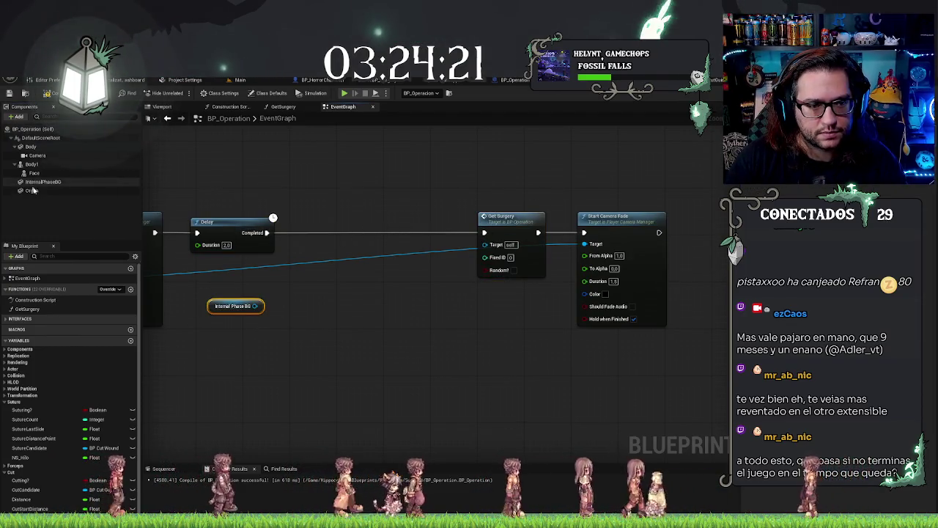
mouse_move(164, 338)
mouse_down()
mouse_move(210, 341)
mouse_move(270, 293)
mouse_up()
text(set visibility)
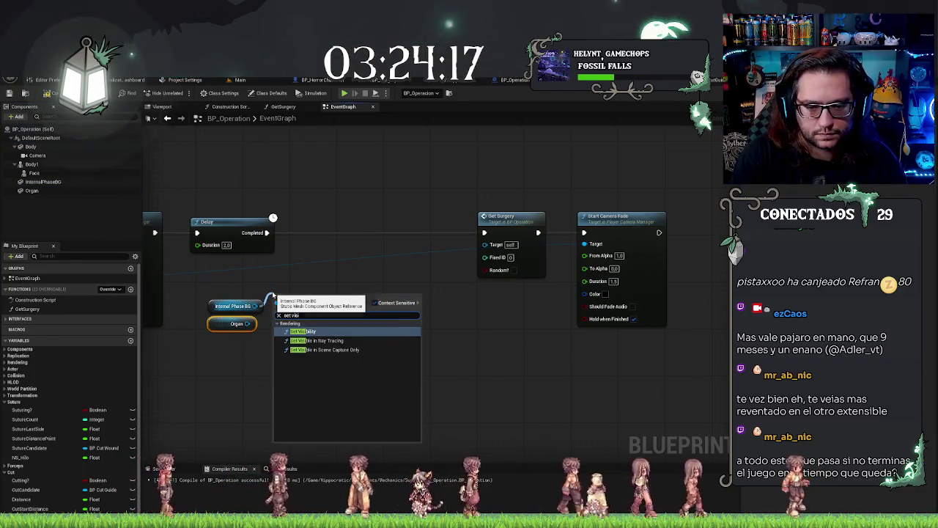
key(Return)
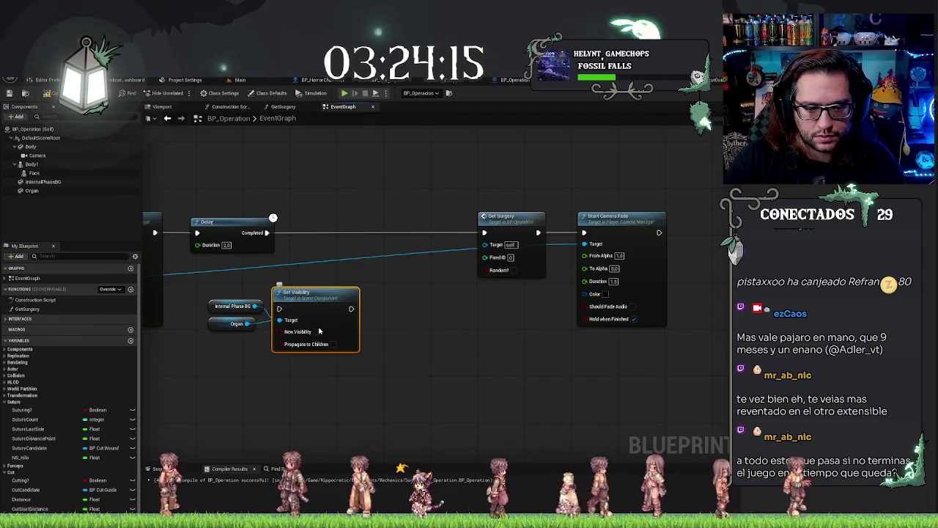
mouse_move(313, 297)
mouse_down()
mouse_move(331, 222)
mouse_move(267, 233)
mouse_up()
drag(371, 300, 505, 313)
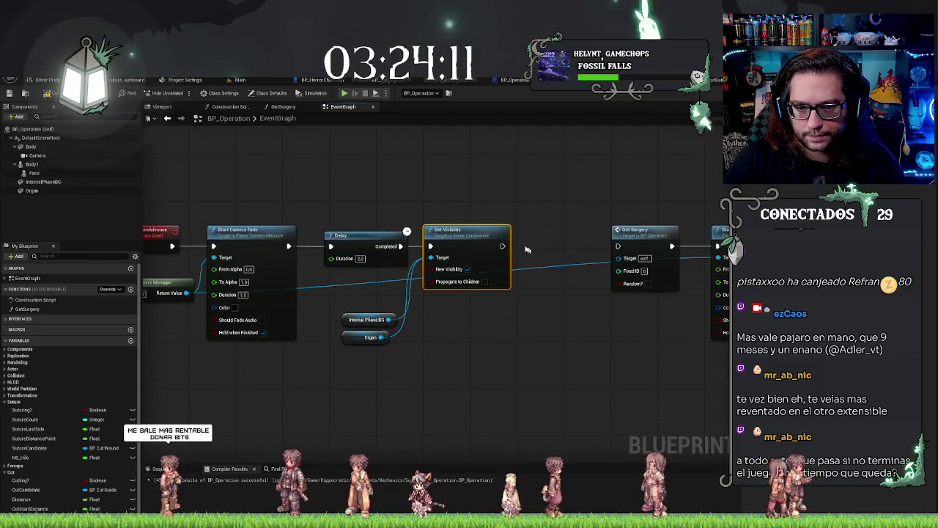
drag(479, 231, 491, 231)
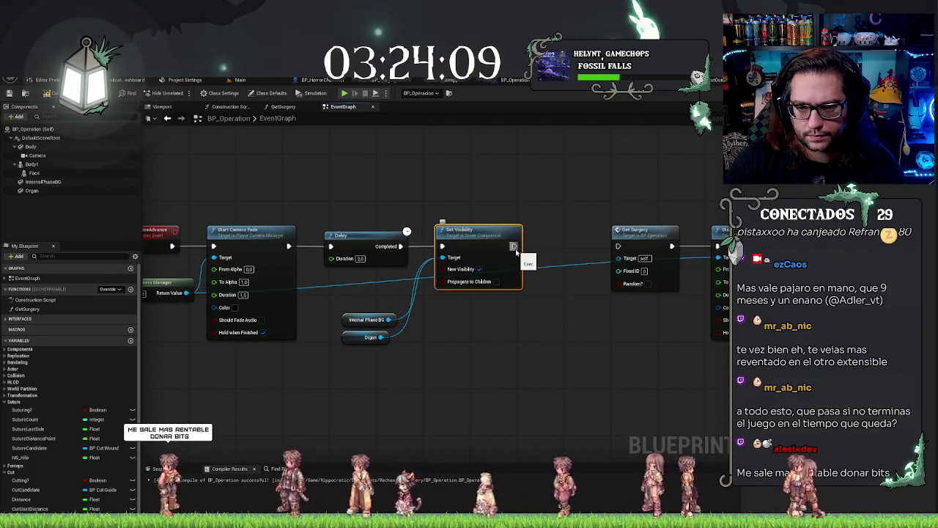
mouse_move(514, 245)
mouse_down()
mouse_move(540, 261)
mouse_move(538, 355)
mouse_up()
- Add a SpawnActor node for BP_Bullet after Set Visibility and split its Spawn Transform pin
text(spawn actor)
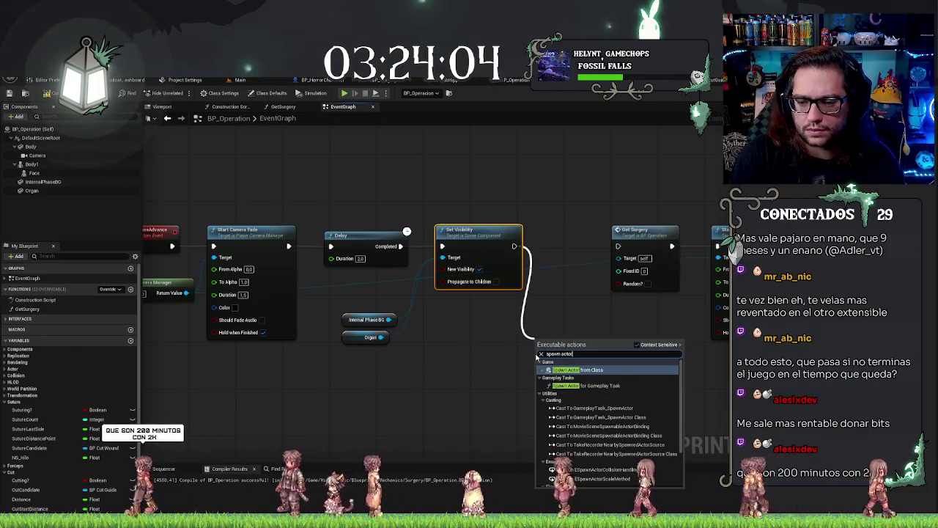
key(Return)
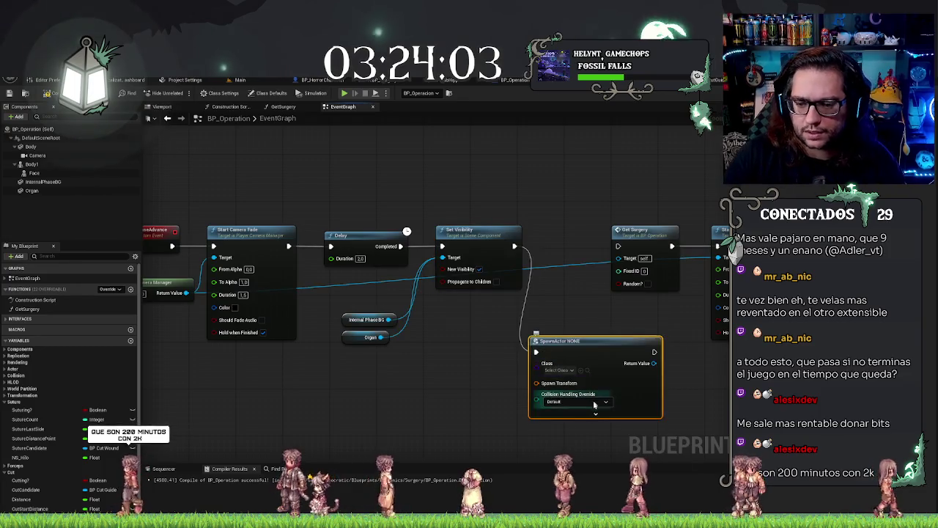
click(557, 370)
text(bu)
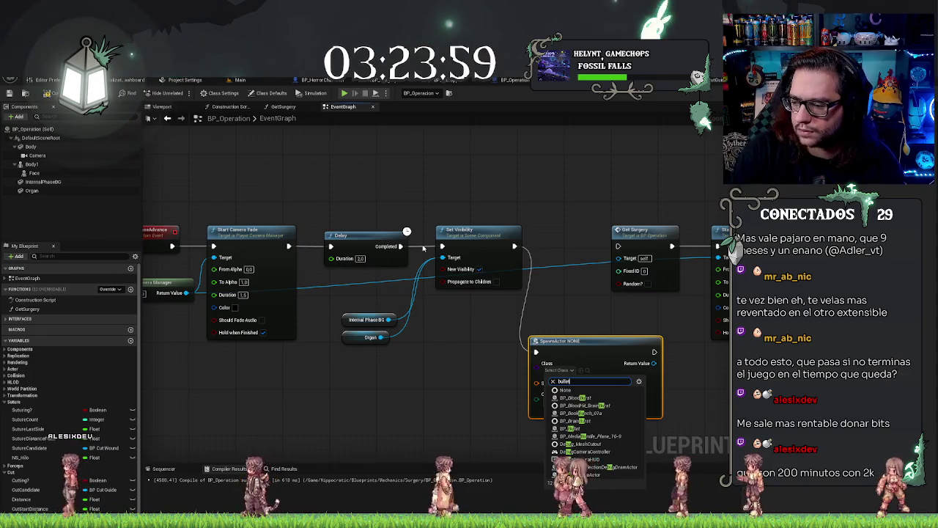
text(llet)
click(572, 398)
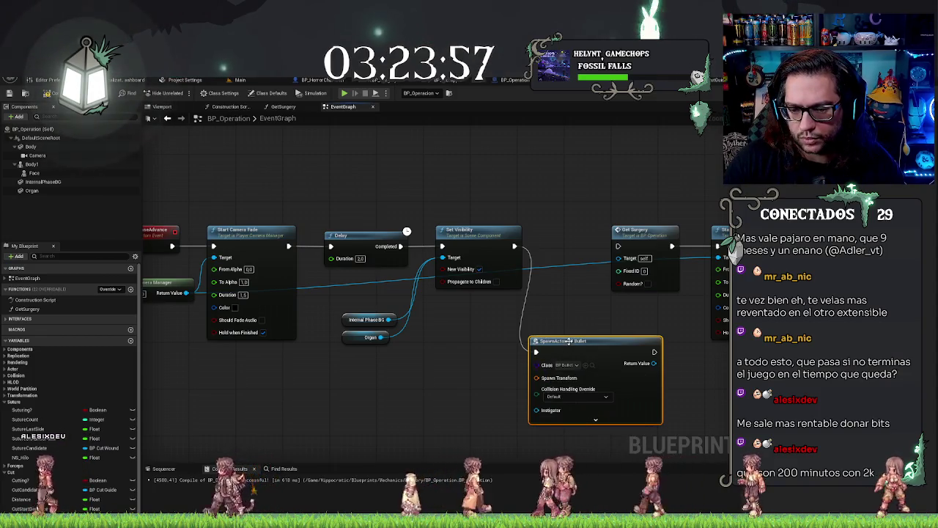
right_click(516, 368)
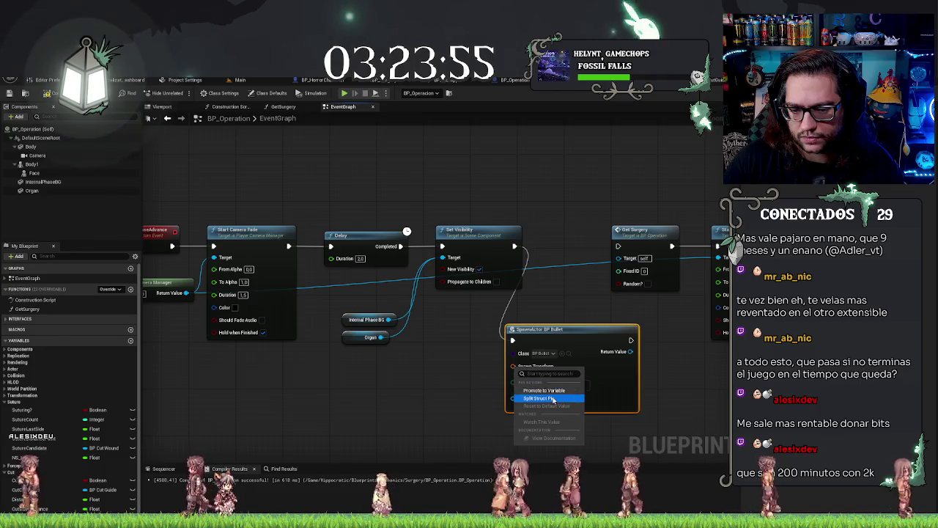
click(552, 398)
click(454, 396)
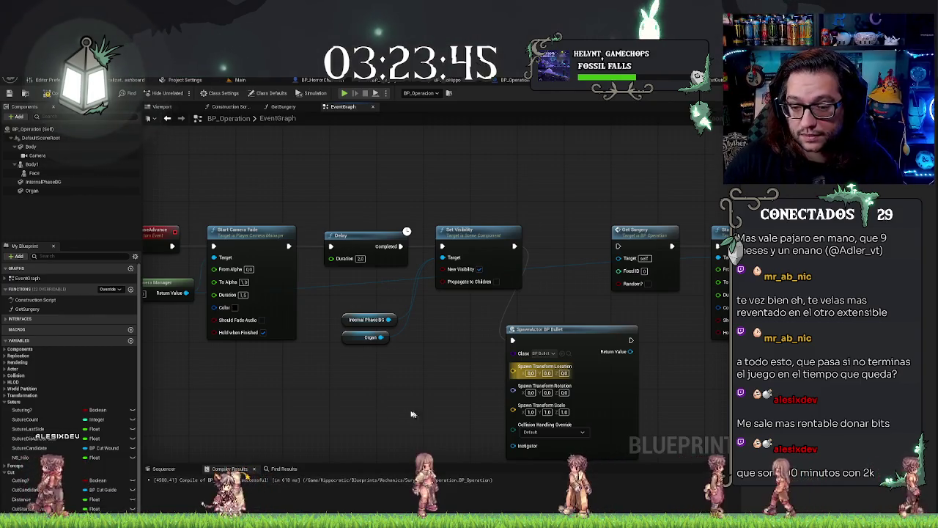
drag(358, 417, 335, 414)
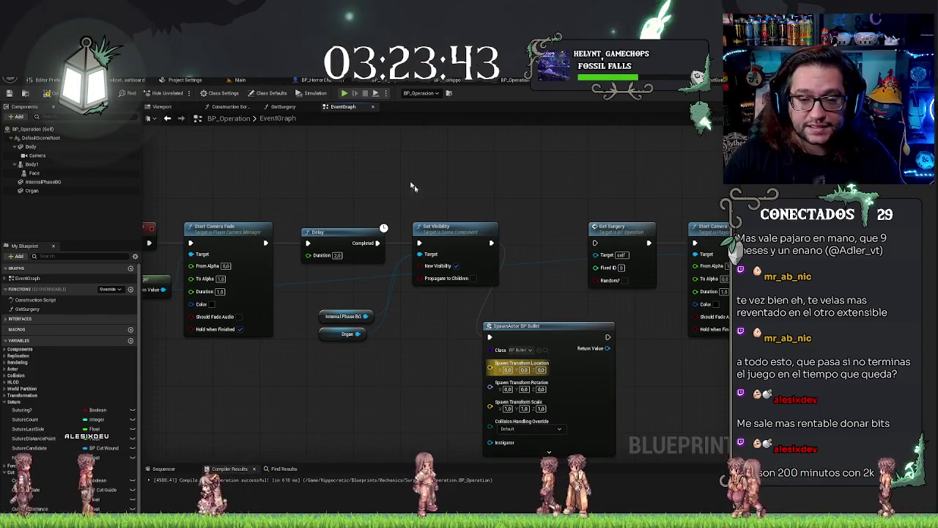
scroll(455, 276, down, 3)
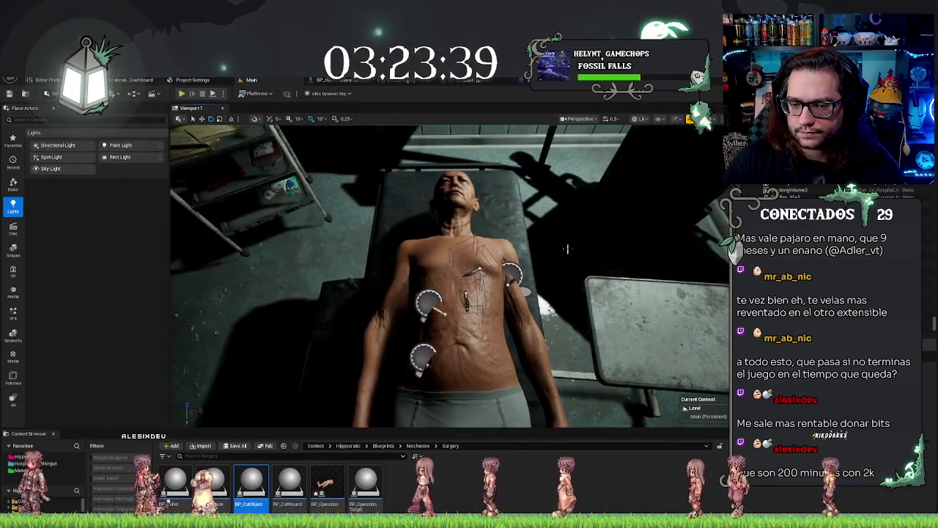
key(alt+Tab)
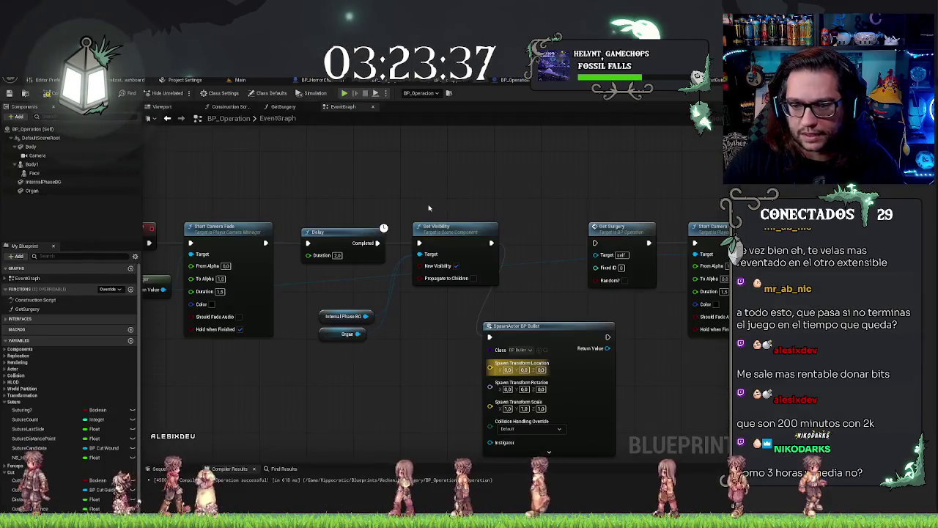
- Select the Internal Phase BG, Organ and Set Visibility nodes for copying
click(72, 182)
shift+click(44, 190)
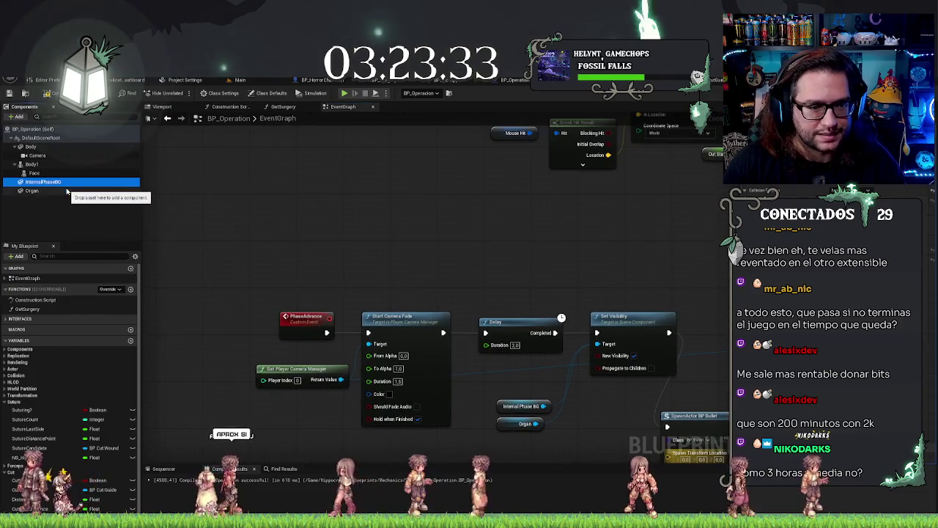
scroll(241, 190, down, 8)
scroll(351, 246, up, 10)
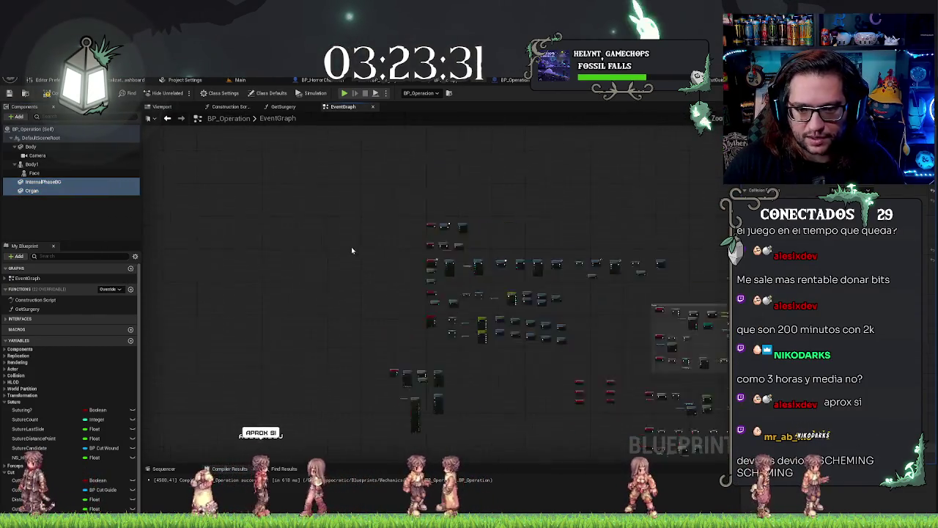
drag(346, 183, 248, 181)
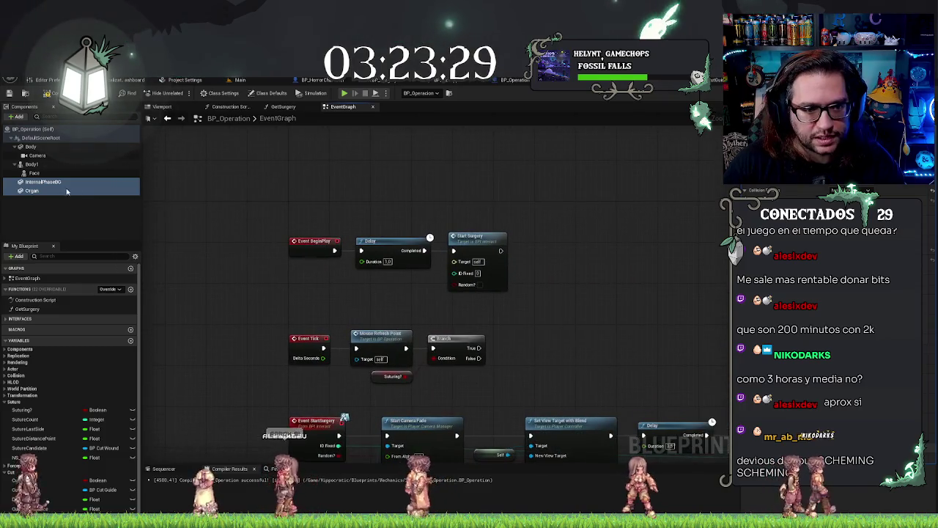
scroll(487, 241, down, 8)
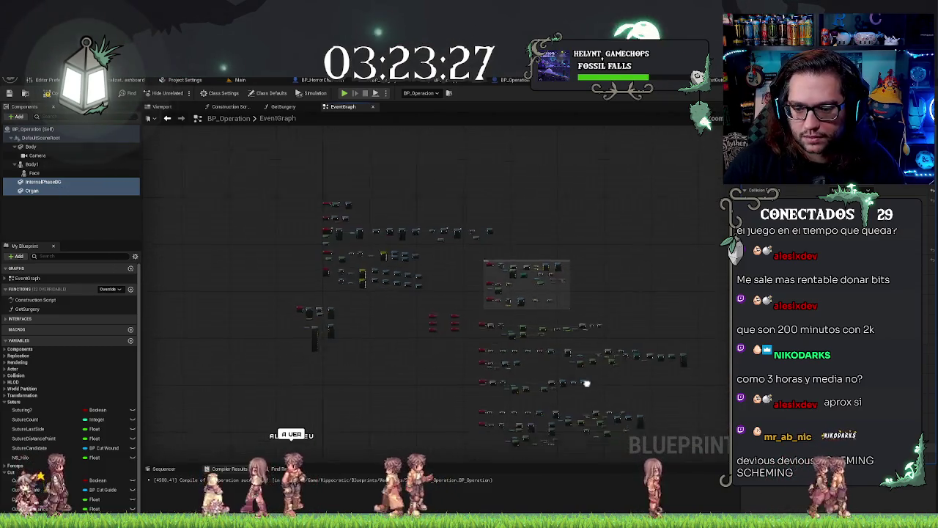
scroll(456, 367, up, 7)
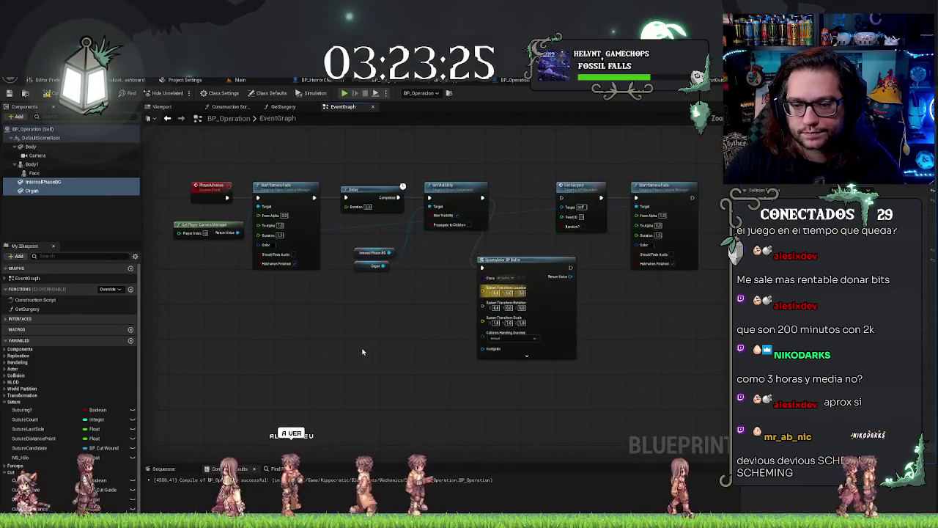
drag(438, 396, 383, 386)
drag(370, 330, 483, 277)
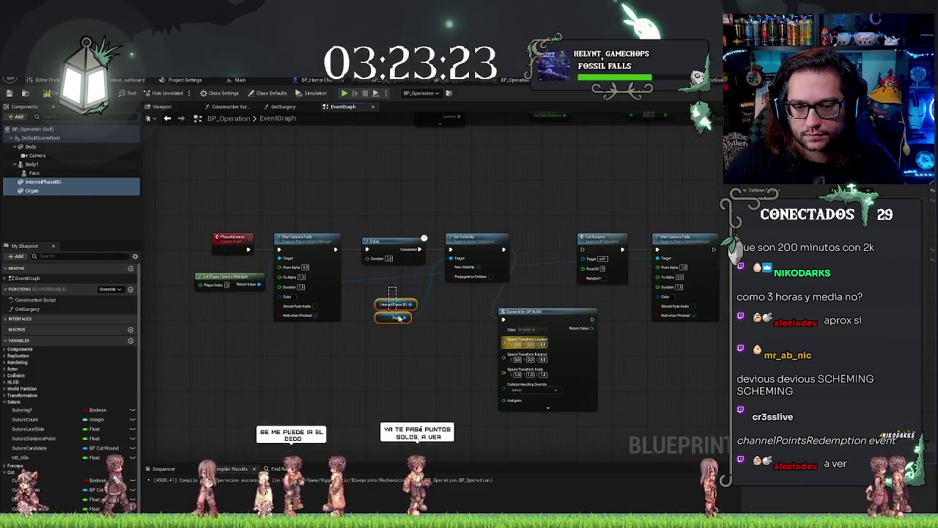
- Paste the copied visibility nodes next to Event BeginPlay and align them
scroll(335, 245, down, 5)
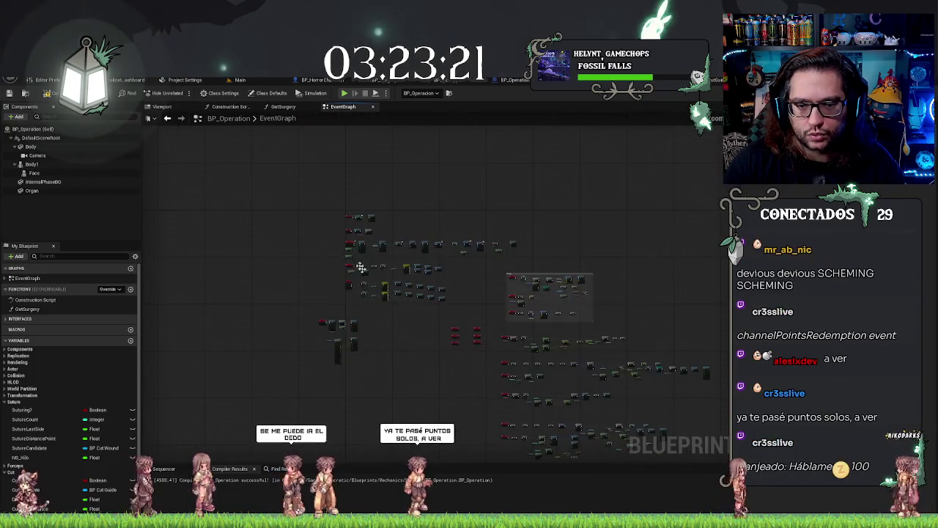
scroll(357, 241, up, 5)
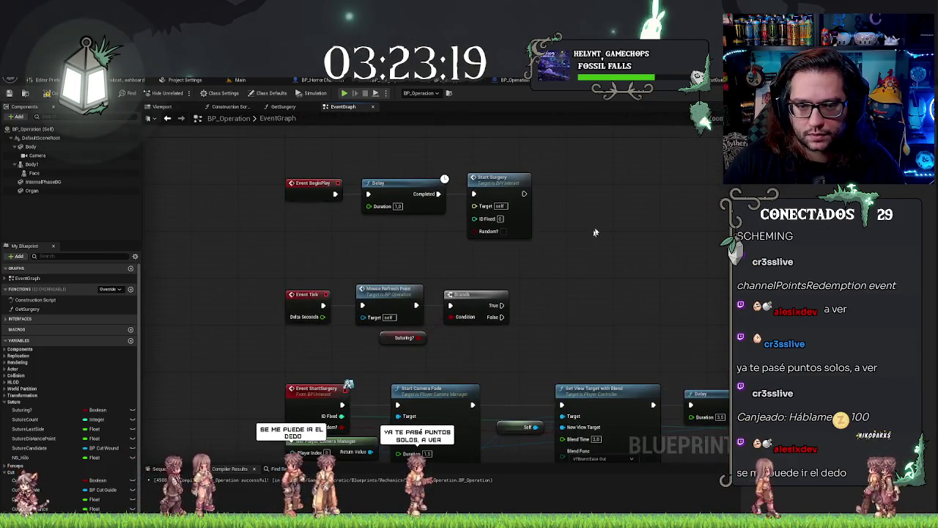
drag(593, 230, 466, 254)
key(ctrl+v)
mouse_move(598, 154)
mouse_down()
mouse_move(500, 191)
mouse_move(557, 196)
mouse_up()
key(q)
click(497, 240)
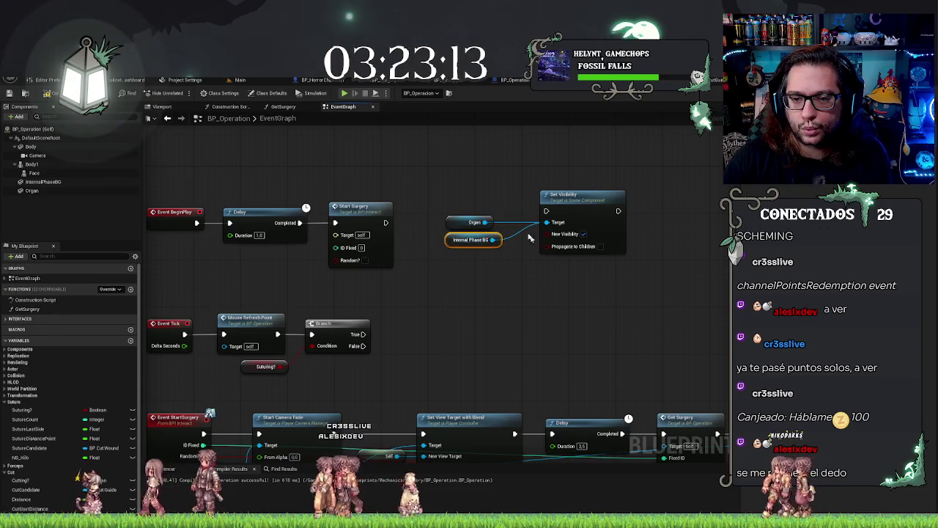
- Move Delay and Start Surgery right and wire the pasted Set Visibility into the Delay
drag(370, 267, 688, 267)
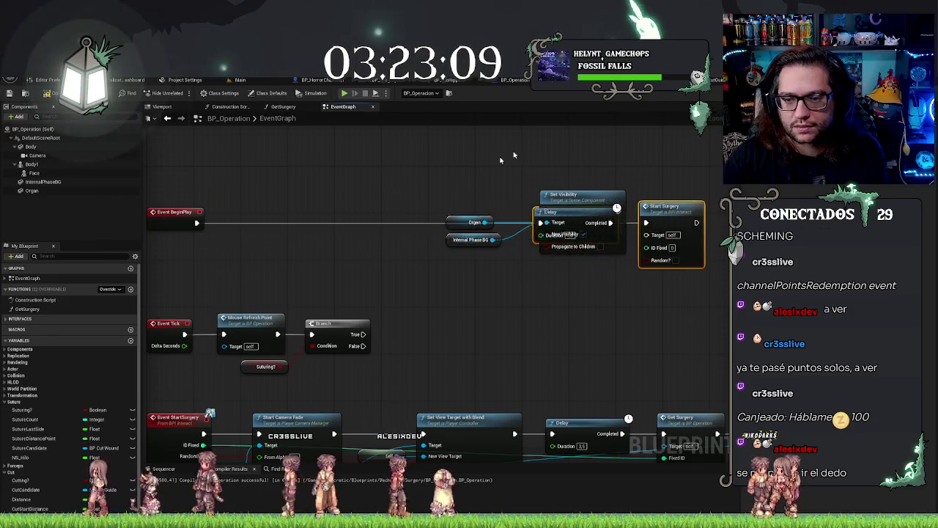
drag(450, 173, 531, 282)
drag(551, 212, 273, 227)
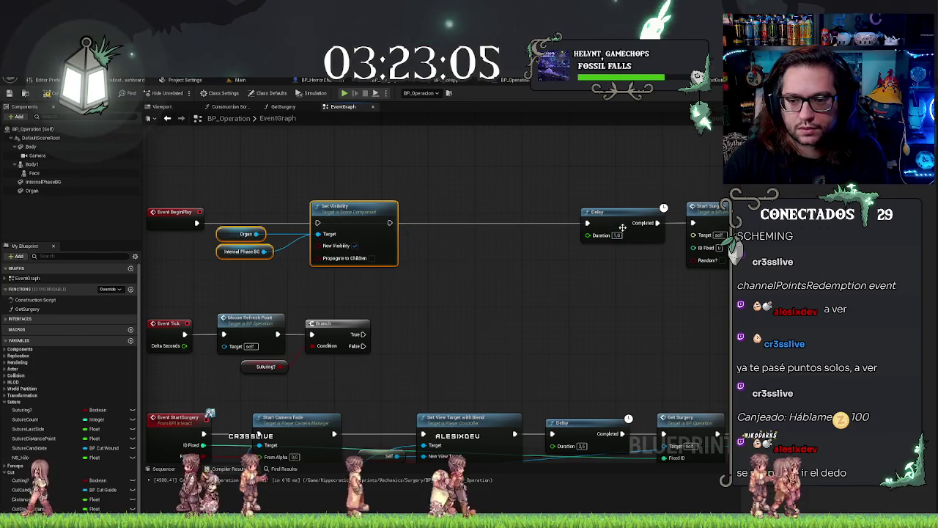
mouse_move(390, 222)
mouse_down()
mouse_move(544, 227)
mouse_move(582, 213)
mouse_move(587, 222)
mouse_up()
click(477, 201)
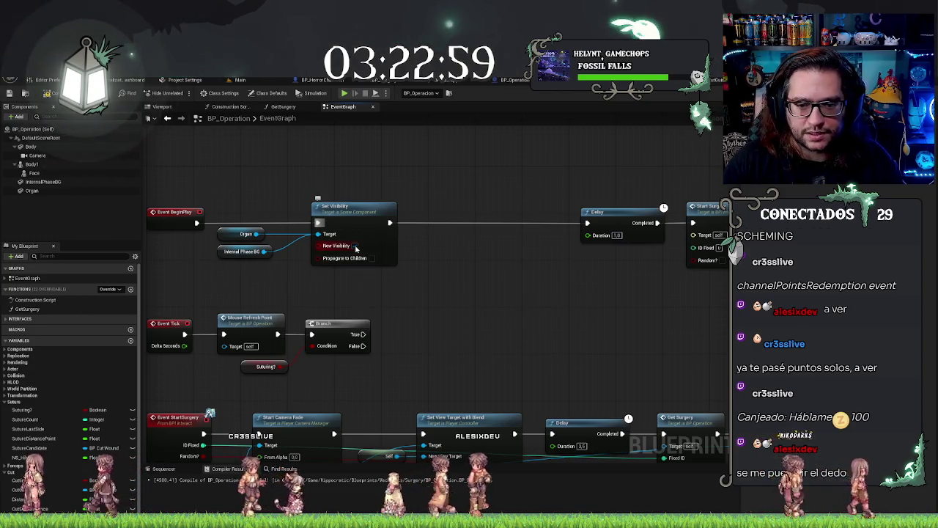
click(28, 183)
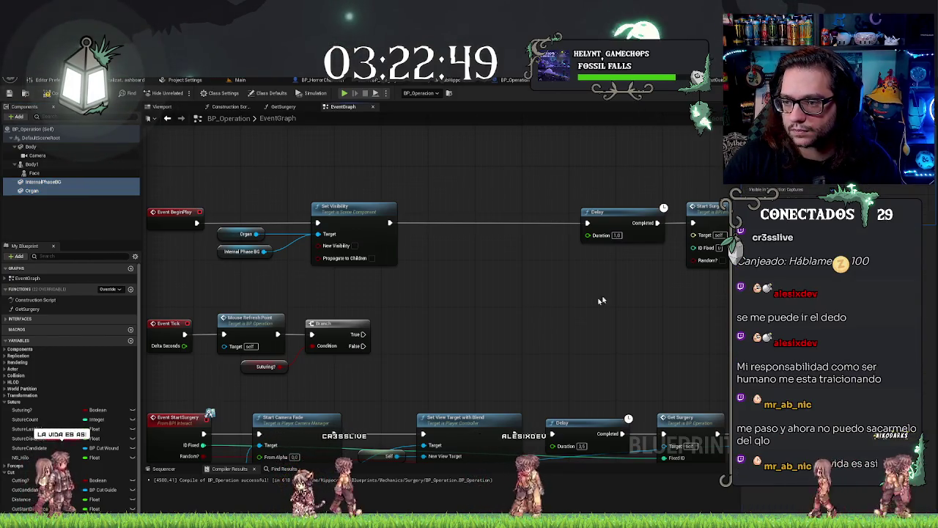
scroll(601, 300, down, 5)
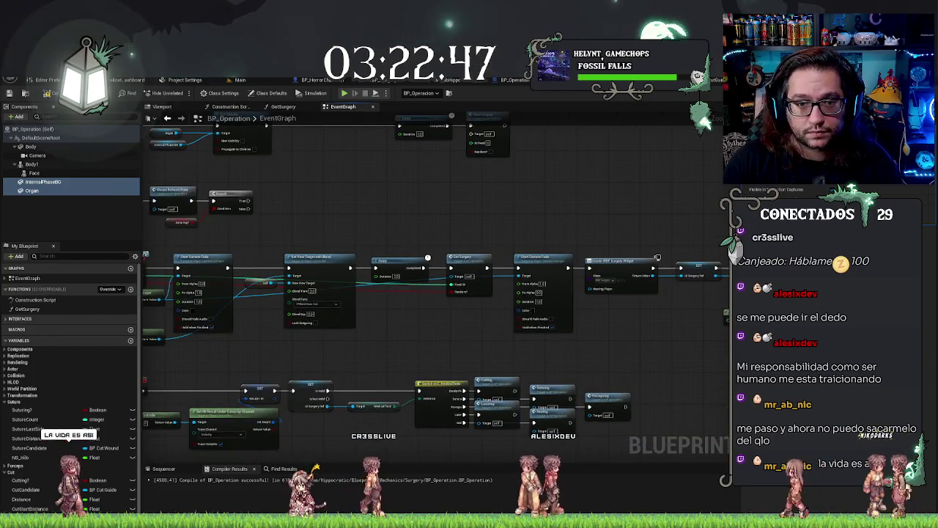
click(257, 81)
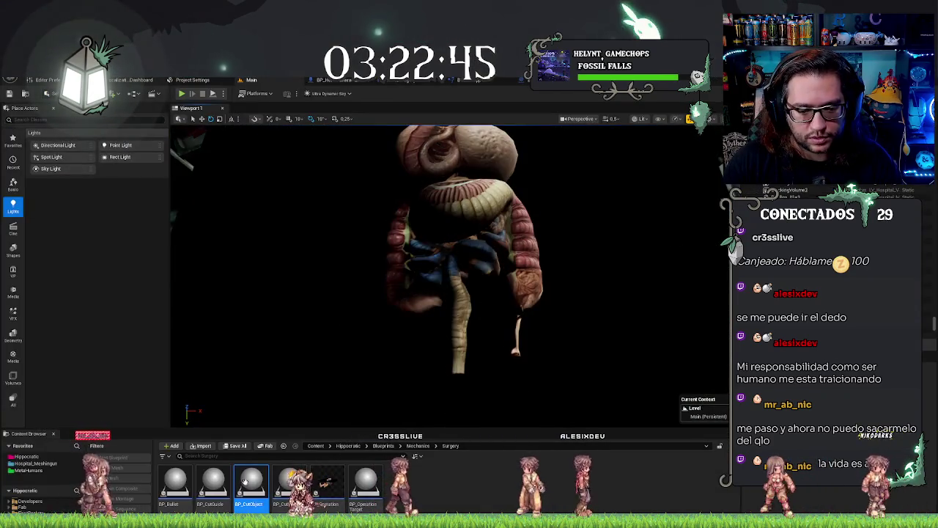
- Drop a BP_Bullet actor into the level and move it over the centre of the intestines
drag(176, 480, 497, 214)
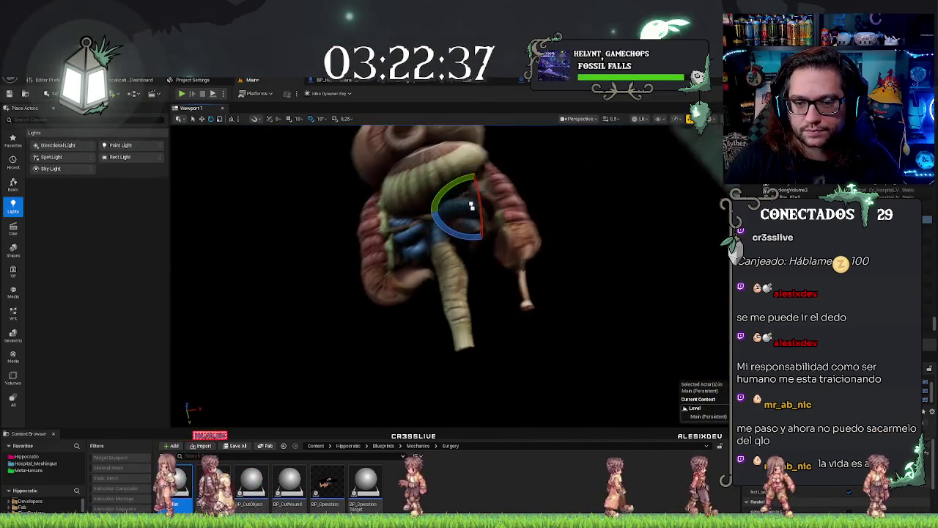
key(w)
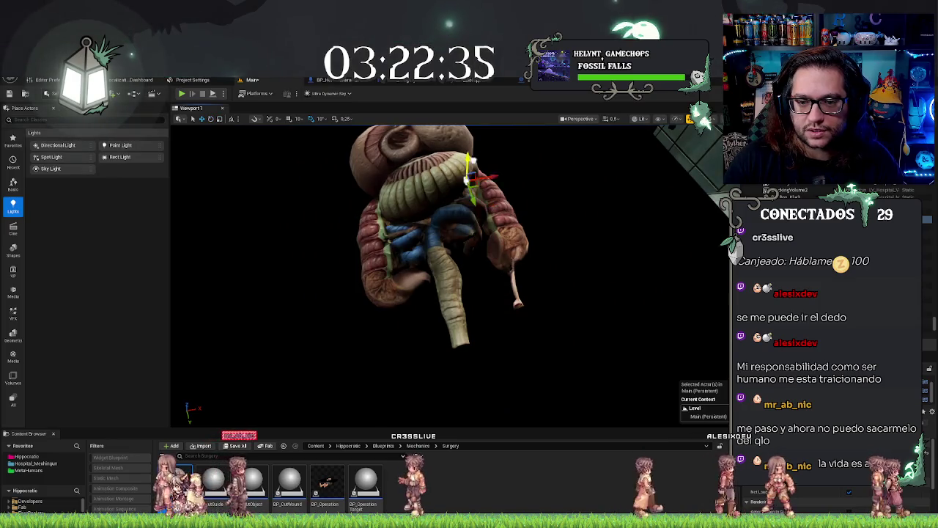
mouse_move(415, 238)
mouse_down()
mouse_move(477, 325)
mouse_move(462, 250)
mouse_up()
drag(486, 219, 419, 229)
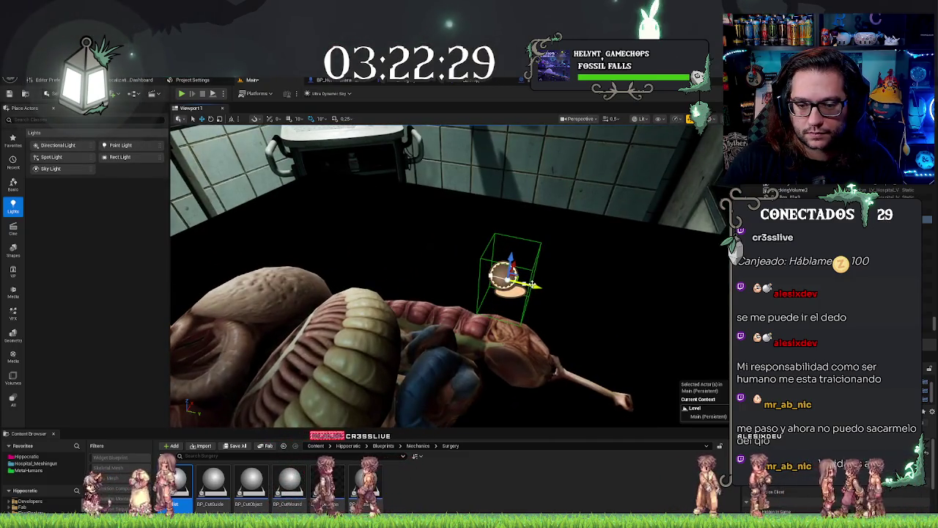
mouse_move(349, 234)
mouse_down()
mouse_move(339, 232)
mouse_move(367, 325)
mouse_up()
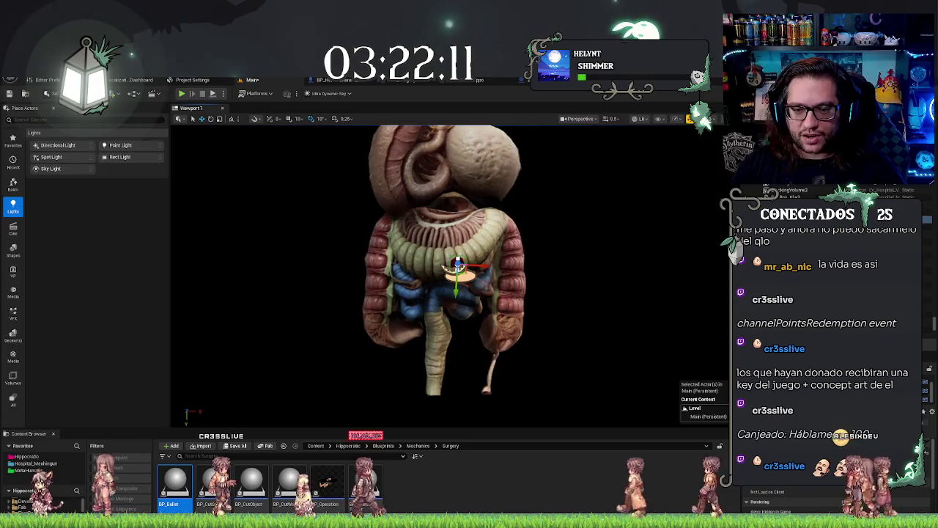
scroll(456, 291, up, 3)
mouse_move(450, 275)
mouse_down()
mouse_move(469, 249)
mouse_move(484, 264)
mouse_move(469, 285)
mouse_move(454, 279)
mouse_up()
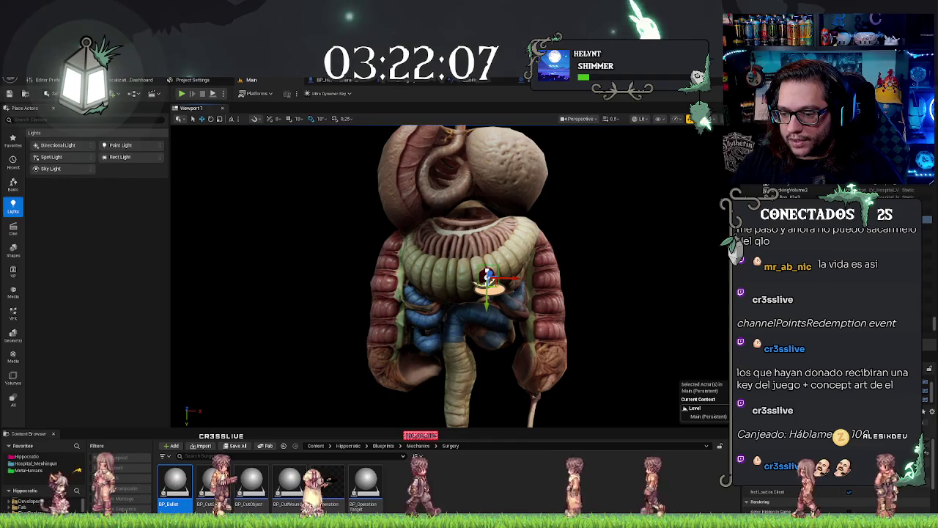